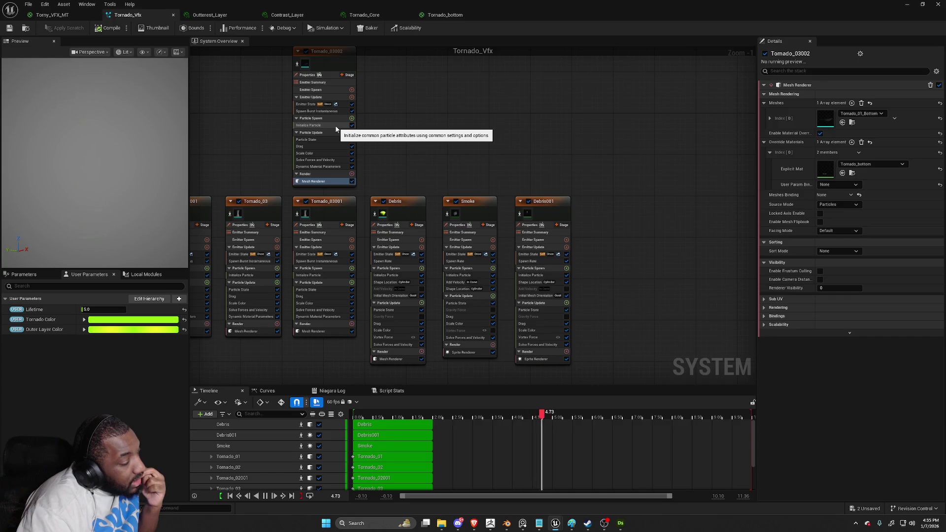
Switch from Unreal's tornado system to Blender's Traps scene and put the bowl into Edit Mode
{"action": "key", "text": "alt+Tab"}
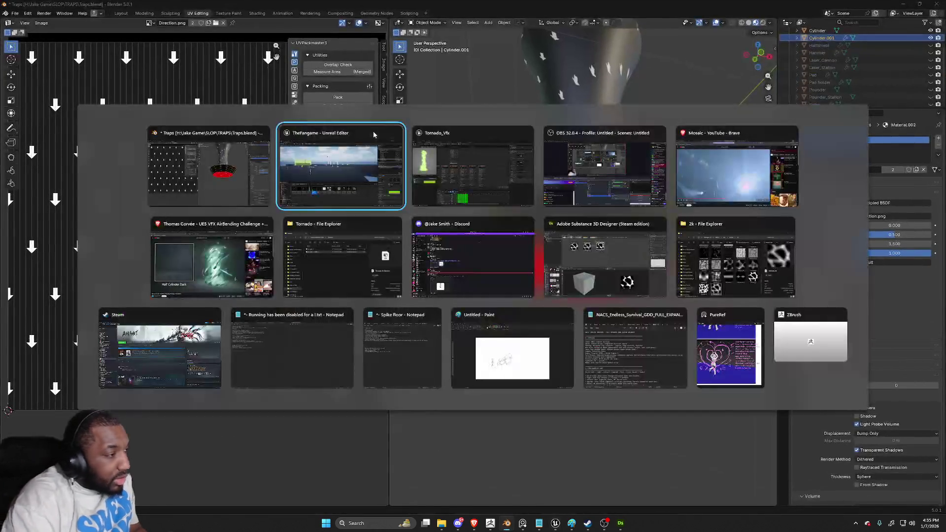
{"action": "key", "text": "alt+Tab"}
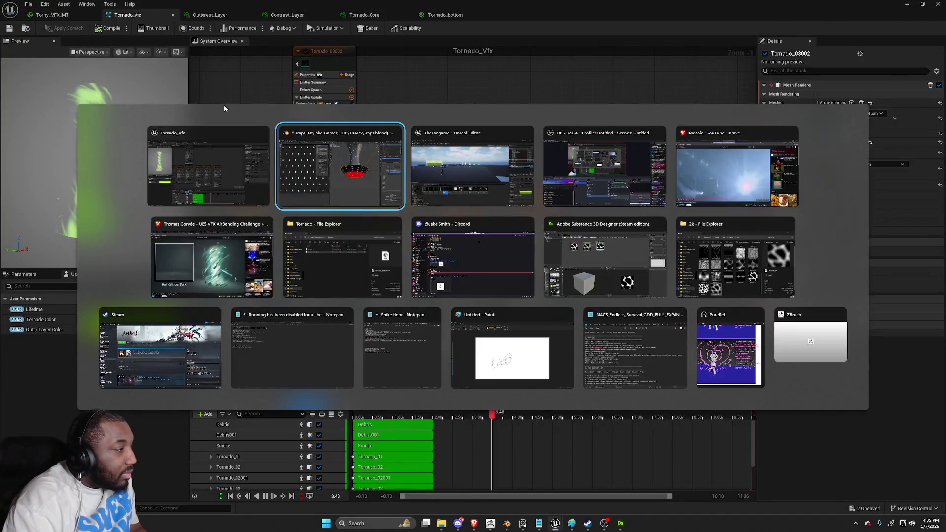
{"action": "scroll", "coordinate": [212, 143], "scroll_direction": "down", "scroll_amount": 4}
{"action": "key", "text": "Tab"}
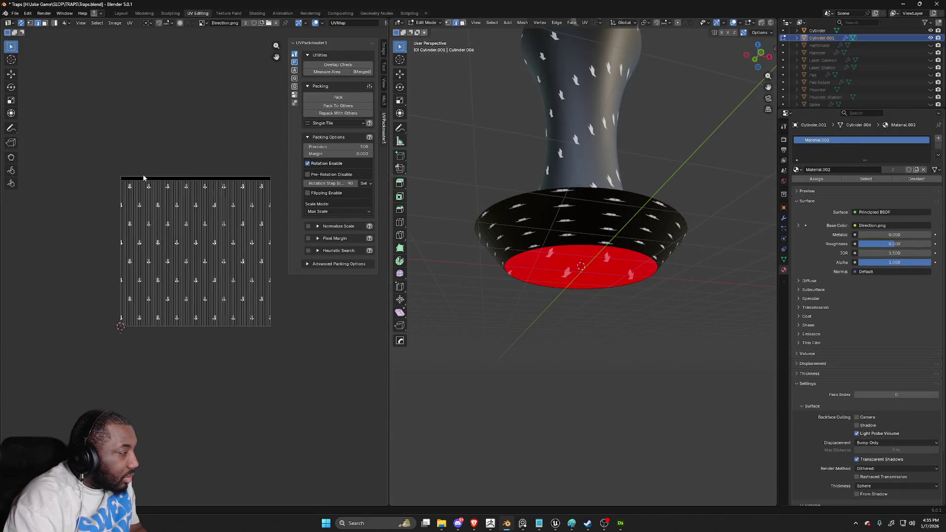
Move the bowl's UV strip straight down along Y onto the arrow pattern, back in Object Mode
{"action": "key", "text": "g"}
{"action": "key", "text": "y"}
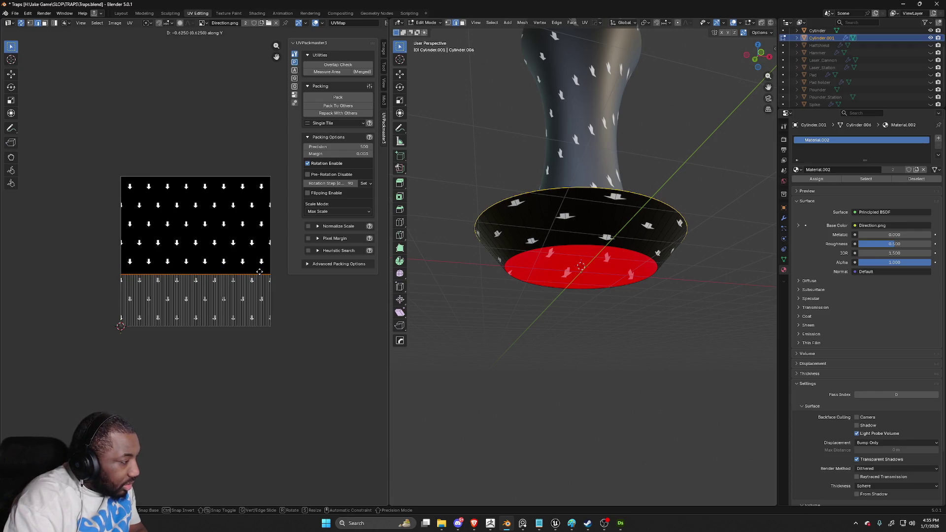
{"action": "left_click", "coordinate": [265, 266]}
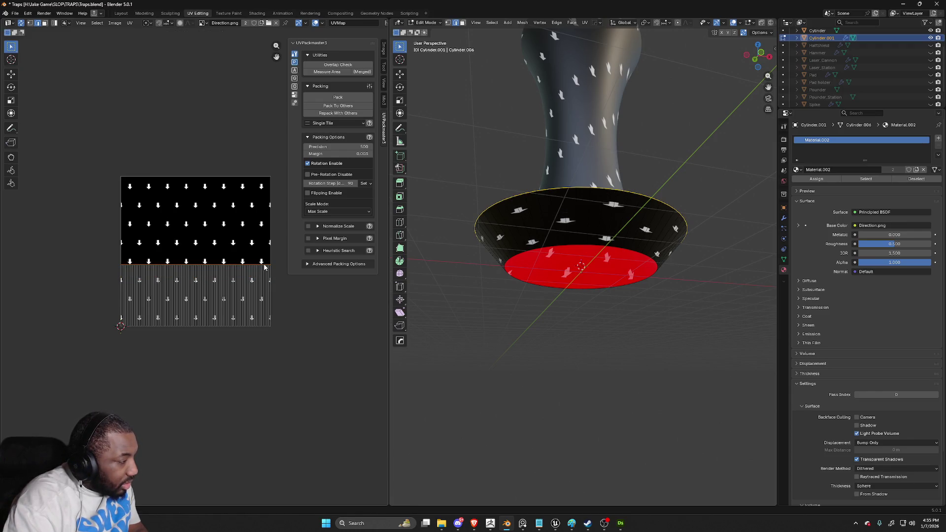
{"action": "key", "text": "Tab"}
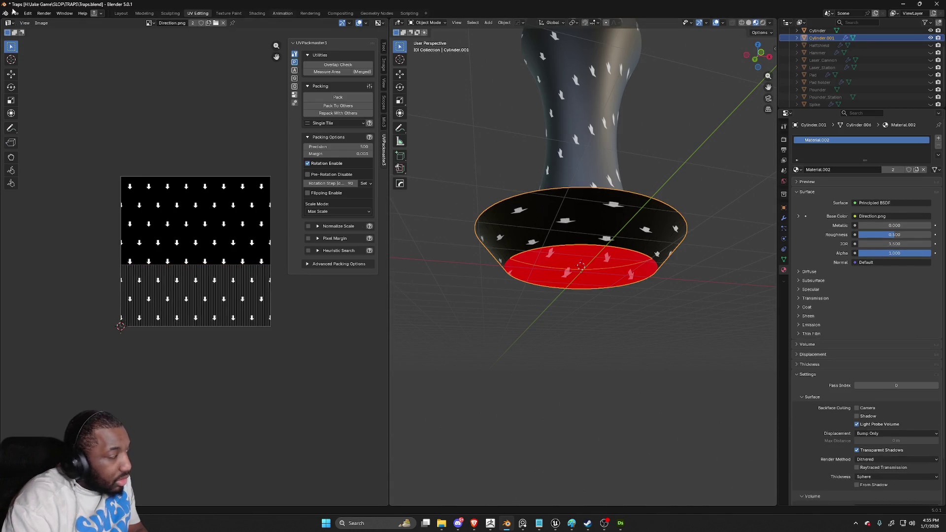
Export the bowl as FBX over Tornado_01_Bottom.fbx and return to Unreal Engine
{"action": "left_click", "coordinate": [15, 13]}
{"action": "mouse_move", "coordinate": [59, 125]}
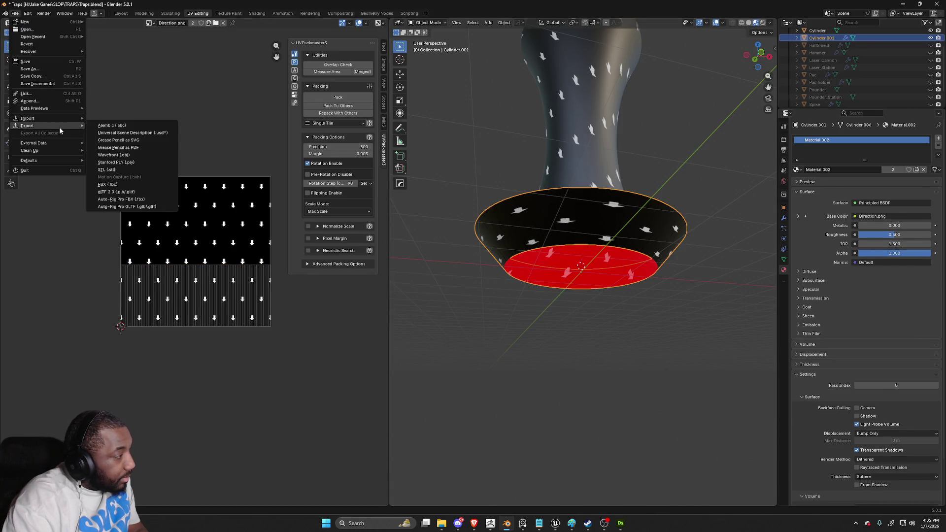
{"action": "left_click", "coordinate": [105, 178]}
{"action": "left_click", "coordinate": [558, 114]}
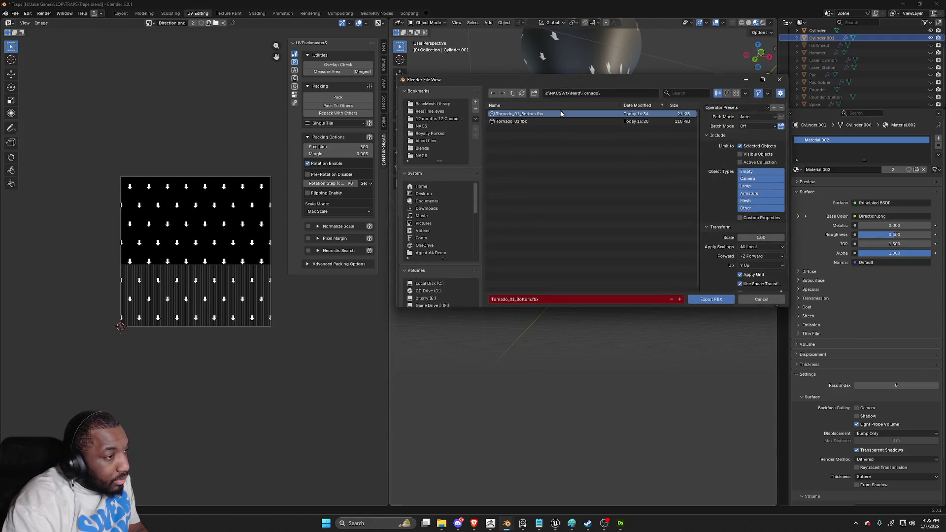
{"action": "left_click", "coordinate": [714, 300]}
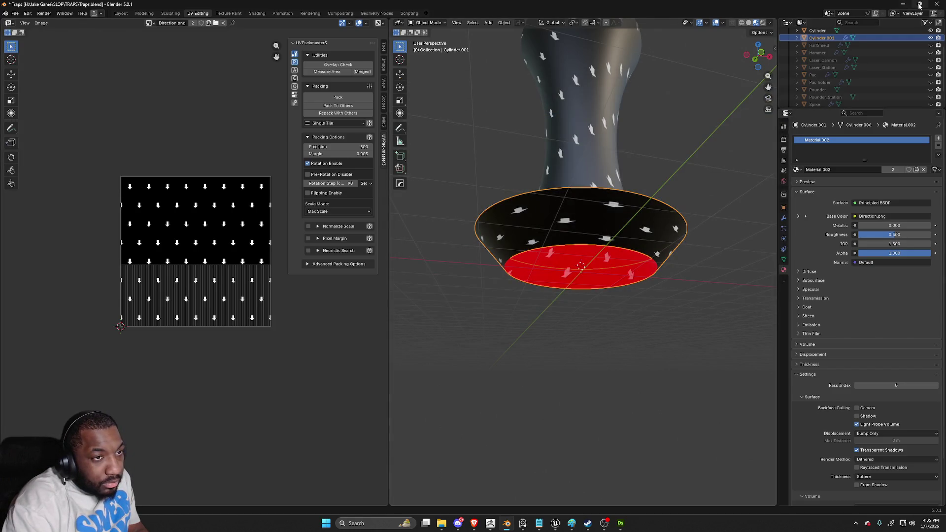
{"action": "key", "text": "alt+Tab"}
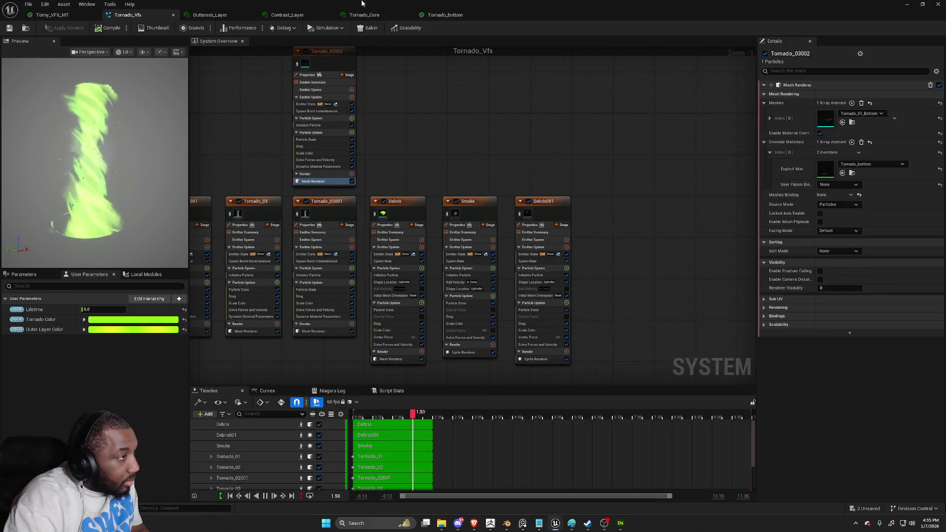
Reimport Tornado_01_Bottom from the Content Browser, then check the tornado and the Torny_VFX_MT graph
{"action": "key", "text": "super+Down"}
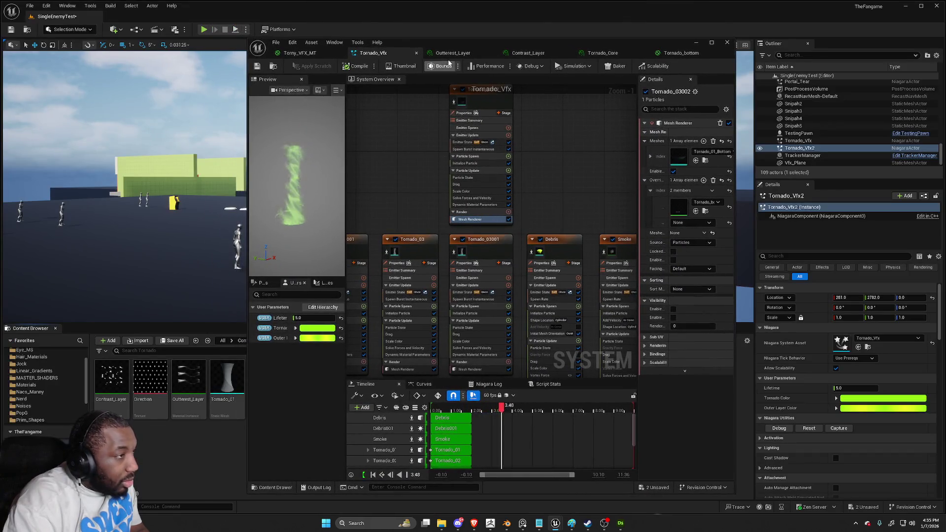
{"action": "left_click_drag", "start_coordinate": [493, 42], "coordinate": [631, 58]}
{"action": "right_click", "coordinate": [266, 384]}
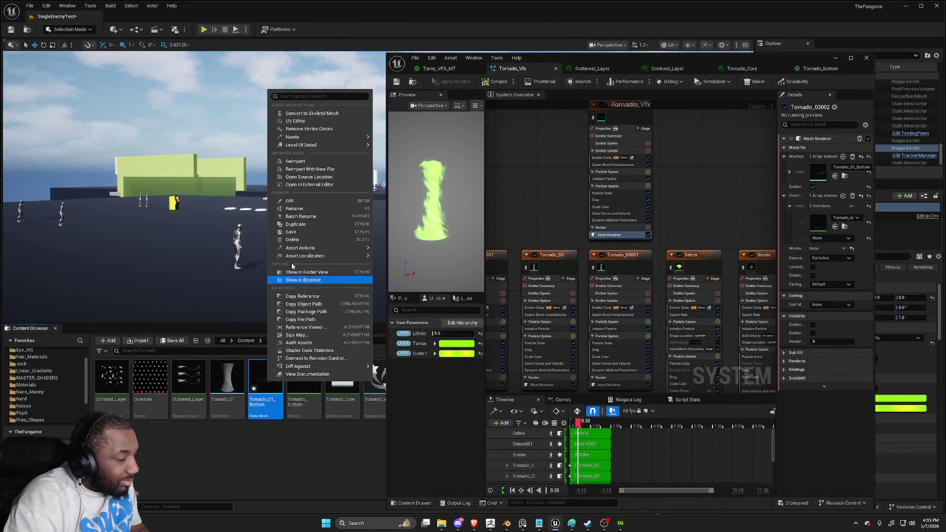
{"action": "left_click", "coordinate": [334, 162]}
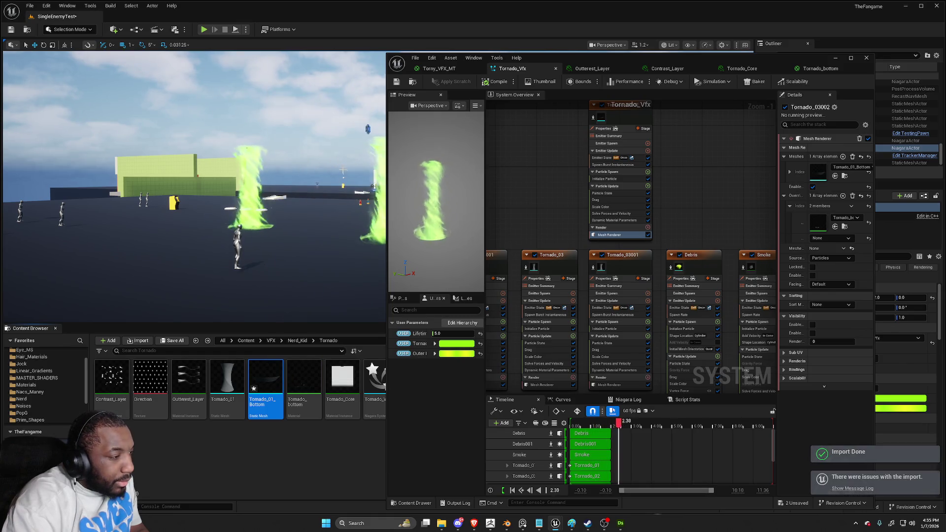
{"action": "mouse_move", "coordinate": [312, 241]}
{"action": "left_mouse_down"}
{"action": "mouse_move", "coordinate": [167, 222]}
{"action": "mouse_move", "coordinate": [330, 246]}
{"action": "left_mouse_up"}
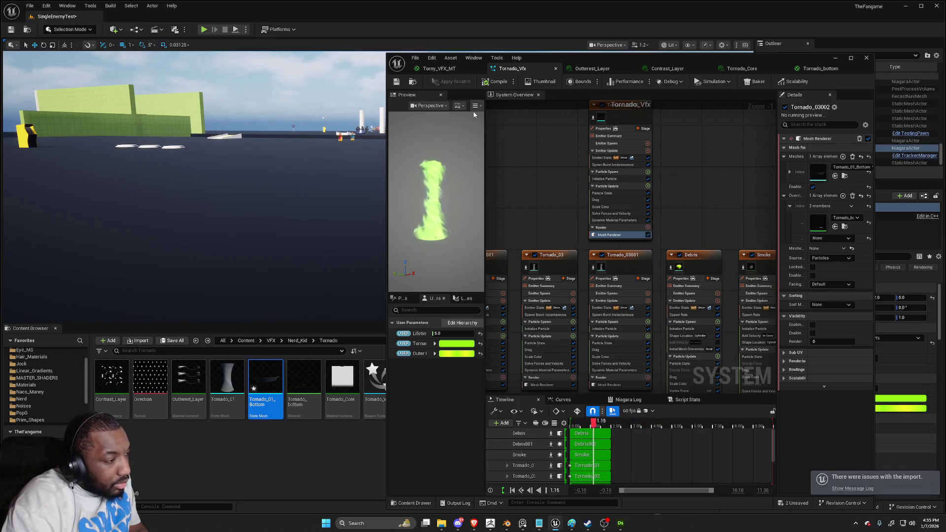
{"action": "left_click", "coordinate": [455, 69]}
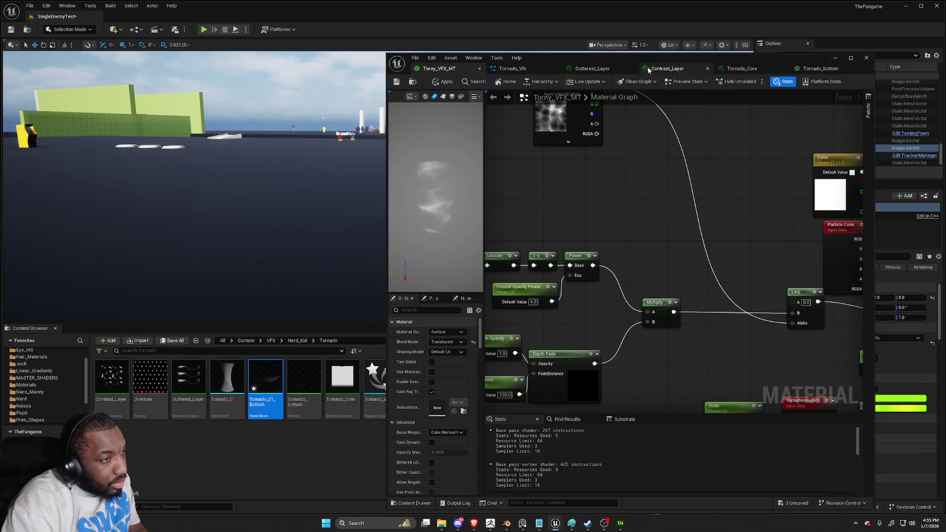
Close the Outterest_Layer and Contrast_Layer material instance editors
{"action": "left_click", "coordinate": [591, 69]}
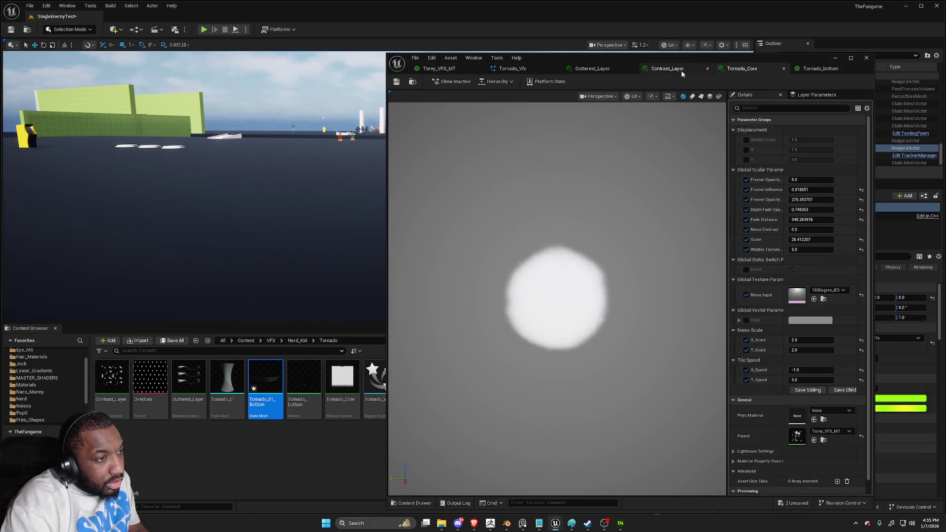
{"action": "left_click", "coordinate": [632, 69]}
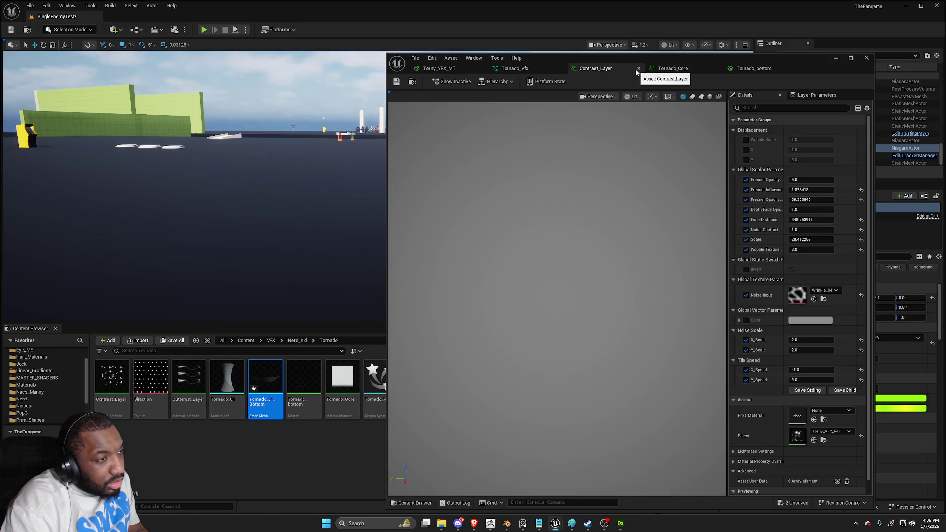
{"action": "left_click", "coordinate": [637, 70]}
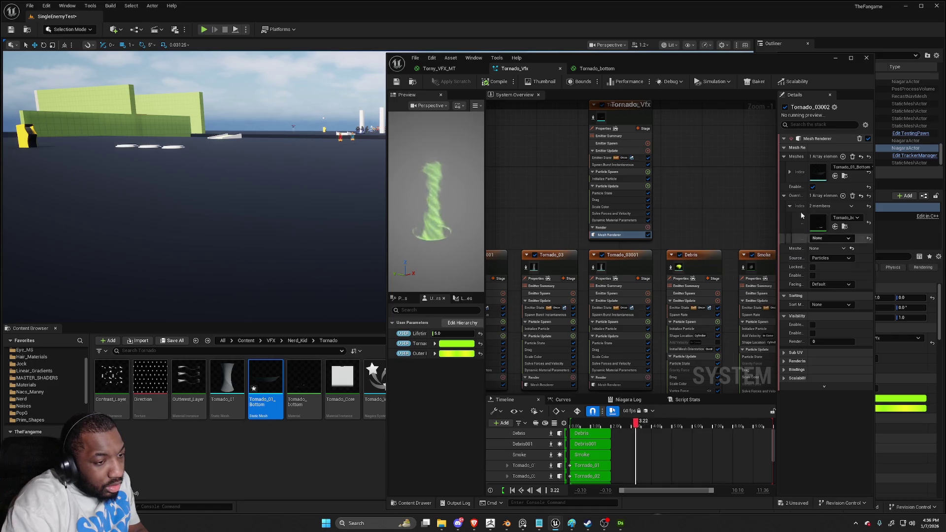
Replay the tornado in the level with Niagara Utilities Reset, then recentre the Niagara editor
{"action": "mouse_move", "coordinate": [764, 59]}
{"action": "left_mouse_down"}
{"action": "mouse_move", "coordinate": [566, 318]}
{"action": "mouse_move", "coordinate": [565, 430]}
{"action": "left_mouse_up"}
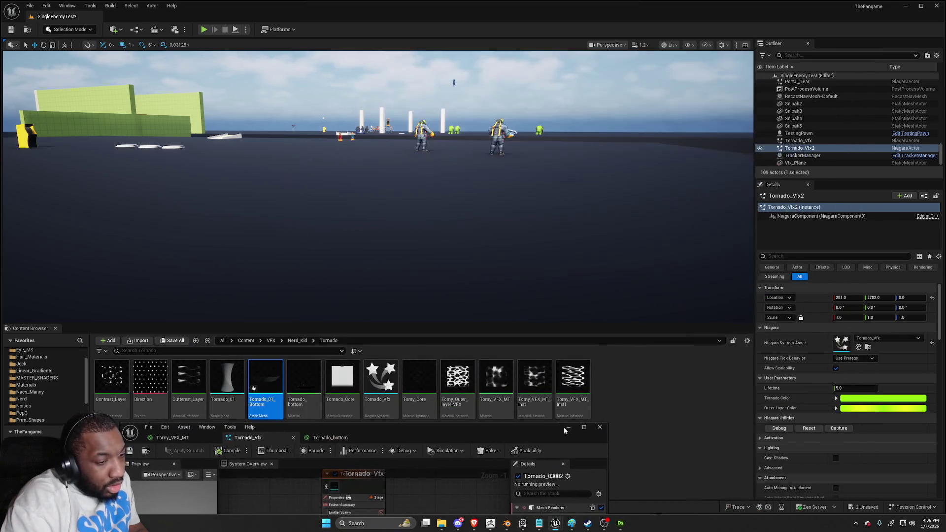
{"action": "left_click", "coordinate": [811, 428]}
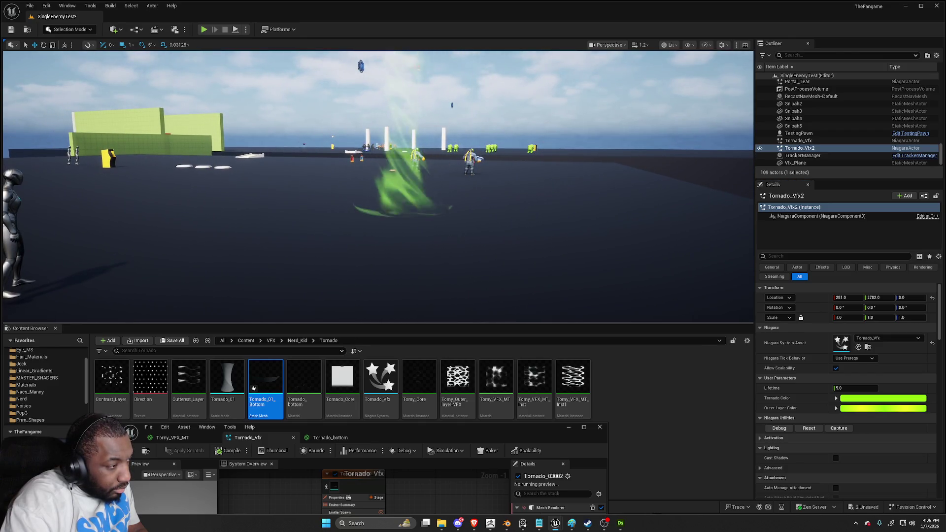
{"action": "mouse_move", "coordinate": [524, 426]}
{"action": "left_mouse_down"}
{"action": "mouse_move", "coordinate": [571, 84]}
{"action": "mouse_move", "coordinate": [571, 1]}
{"action": "left_mouse_up"}
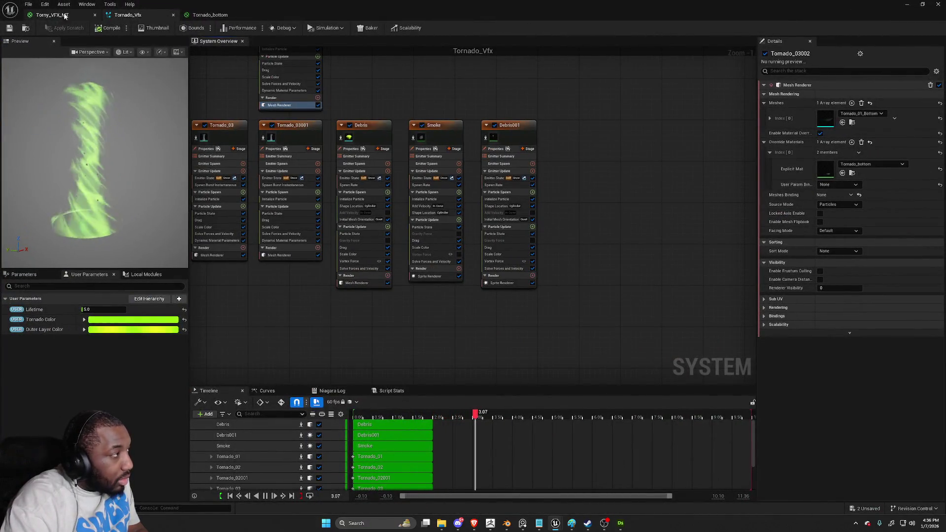
Open the Tornado_bottom material graph and clear the selection
{"action": "left_click", "coordinate": [71, 16]}
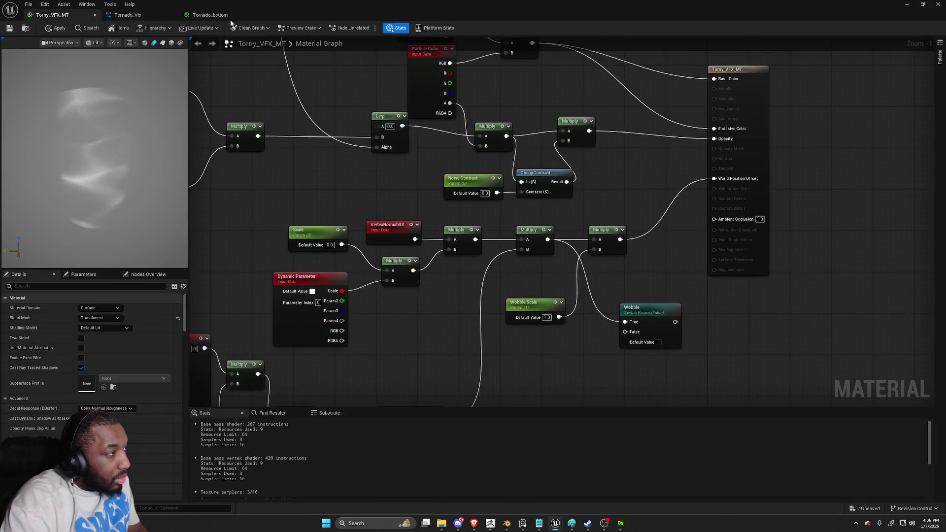
{"action": "left_click", "coordinate": [210, 15]}
{"action": "right_click", "coordinate": [525, 309]}
{"action": "left_click", "coordinate": [487, 338]}
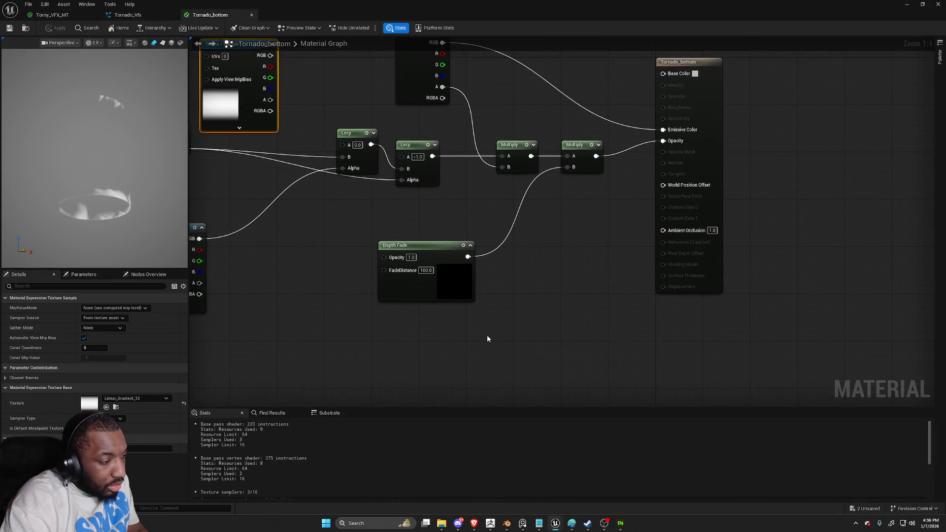
{"action": "left_click", "coordinate": [487, 338]}
Add a VertexNormalWS node feeding a new Multiply node
{"action": "right_click", "coordinate": [452, 345]}
{"action": "type", "text": "ve"}
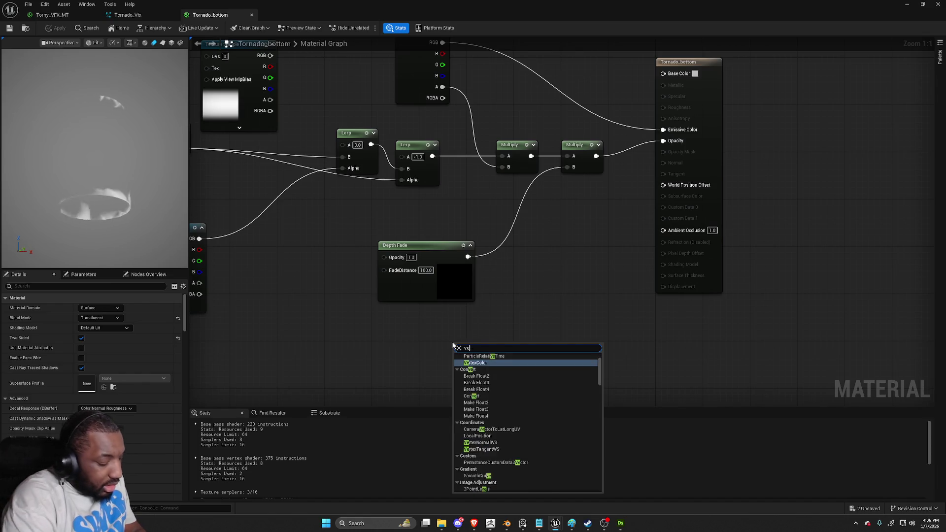
{"action": "type", "text": "rtex"}
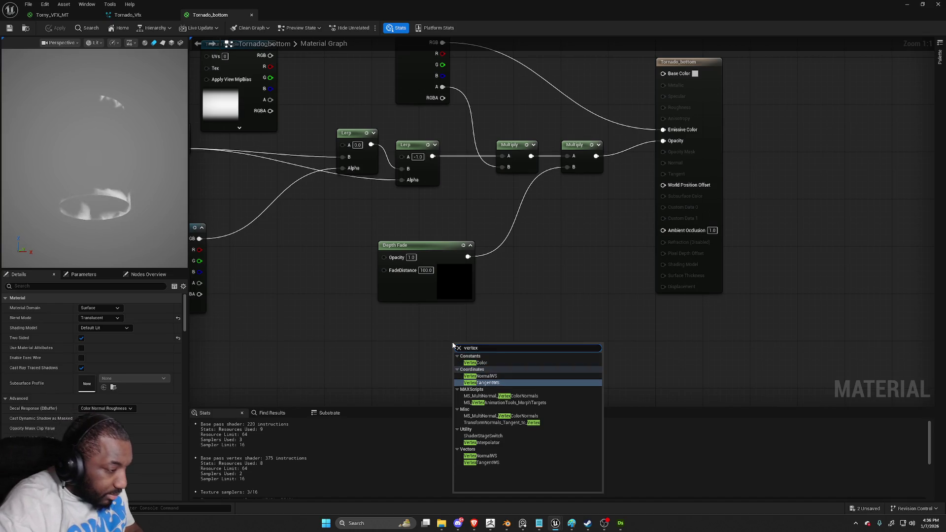
{"action": "left_click", "coordinate": [480, 376]}
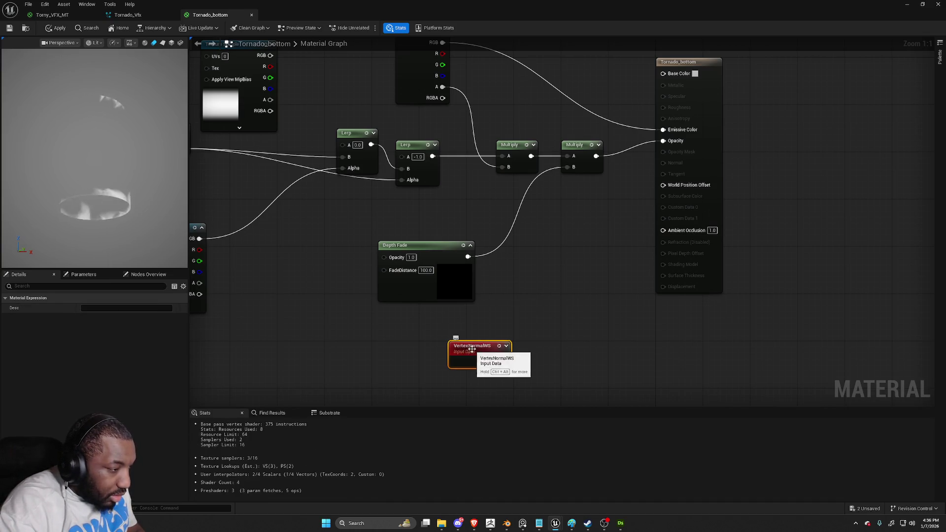
{"action": "left_click_drag", "start_coordinate": [504, 363], "coordinate": [469, 369]}
{"action": "left_click_drag", "start_coordinate": [527, 360], "coordinate": [527, 360]}
{"action": "type", "text": "mult"}
{"action": "key", "text": "Return"}
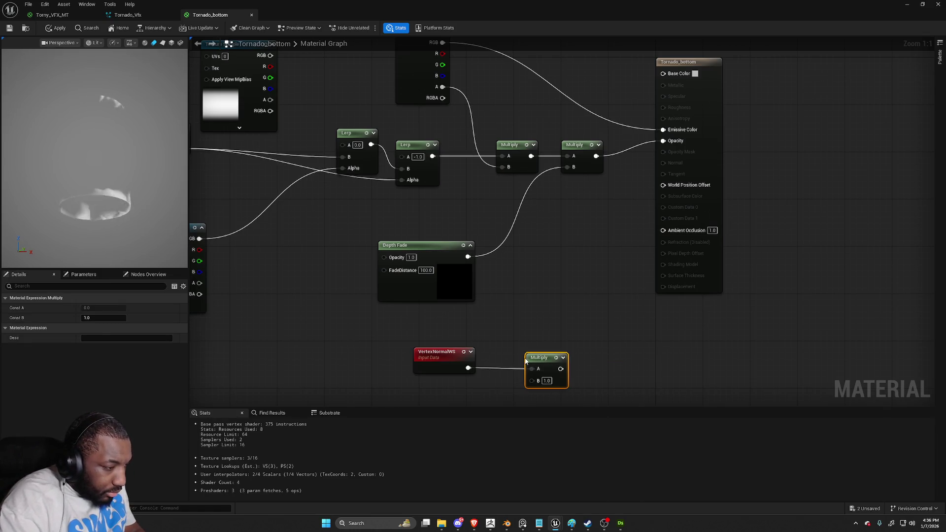
Add a Dynamic Parameter named Scale and wire it into the Multiply's B input
{"action": "right_click", "coordinate": [425, 351]}
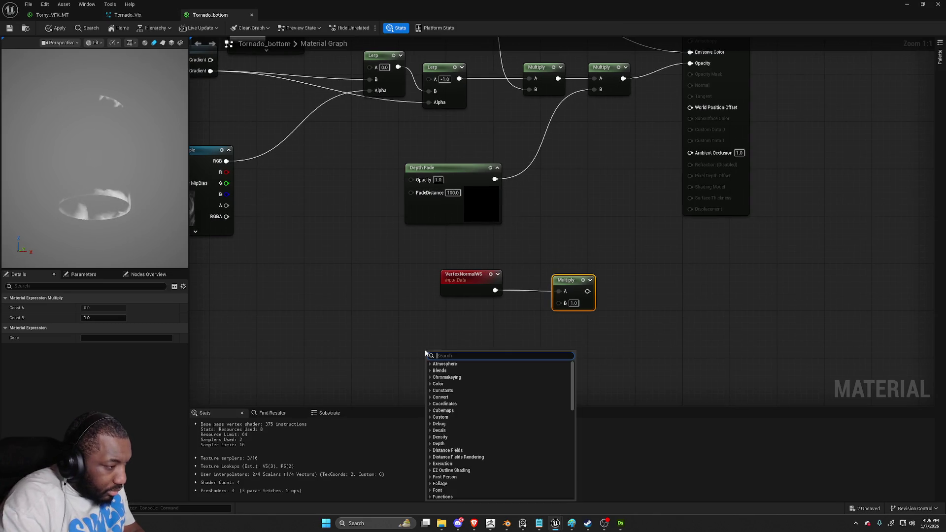
{"action": "type", "text": "Dyna"}
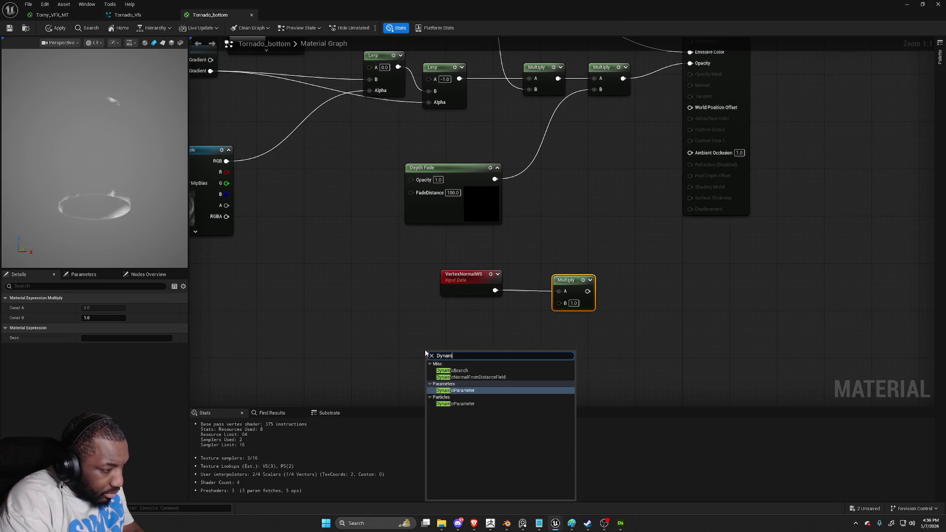
{"action": "type", "text": "m"}
{"action": "key", "text": "Return"}
{"action": "mouse_move", "coordinate": [498, 367]}
{"action": "left_mouse_down"}
{"action": "mouse_move", "coordinate": [544, 344]}
{"action": "mouse_move", "coordinate": [559, 302]}
{"action": "left_mouse_up"}
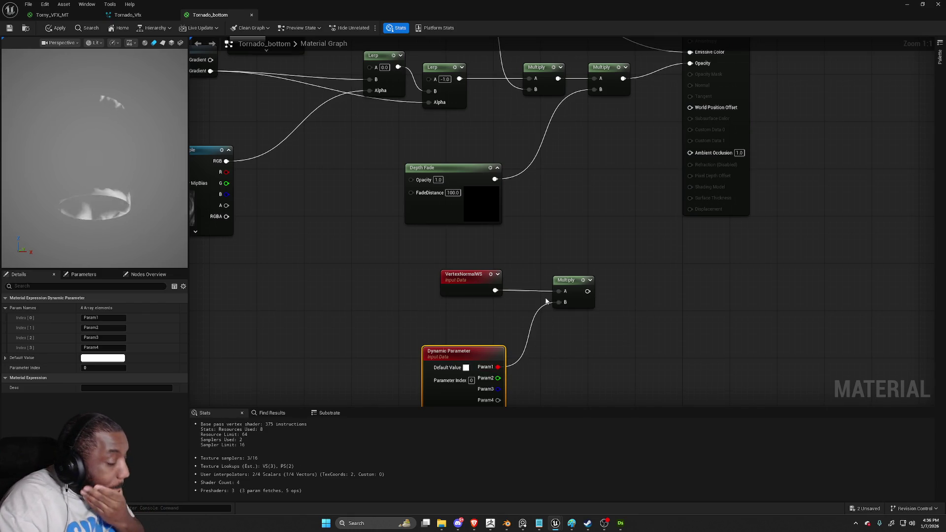
{"action": "left_click", "coordinate": [103, 317]}
{"action": "type", "text": "Scale"}
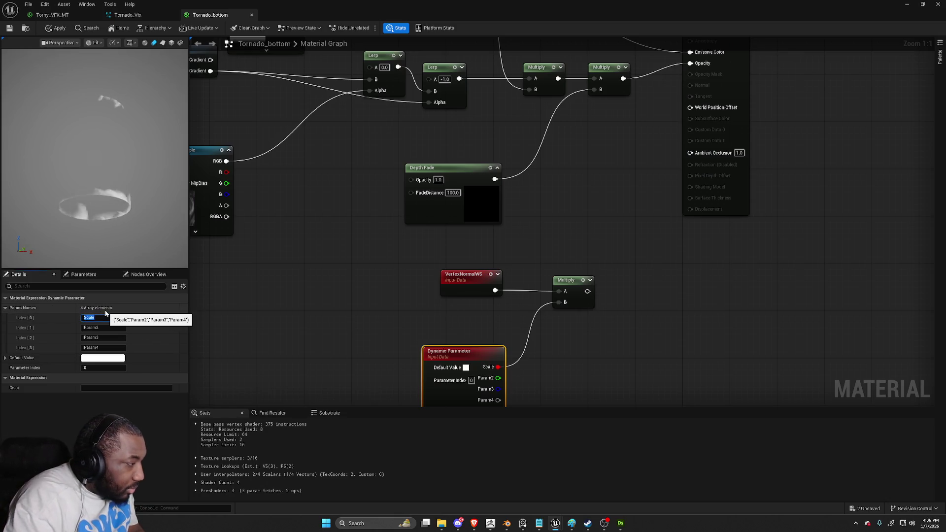
{"action": "key", "text": "Return"}
Connect the normal × Scale offset to World Position Offset and apply the material
{"action": "mouse_move", "coordinate": [587, 291]}
{"action": "left_mouse_down"}
{"action": "mouse_move", "coordinate": [658, 295]}
{"action": "mouse_move", "coordinate": [707, 130]}
{"action": "mouse_move", "coordinate": [704, 107]}
{"action": "left_mouse_up"}
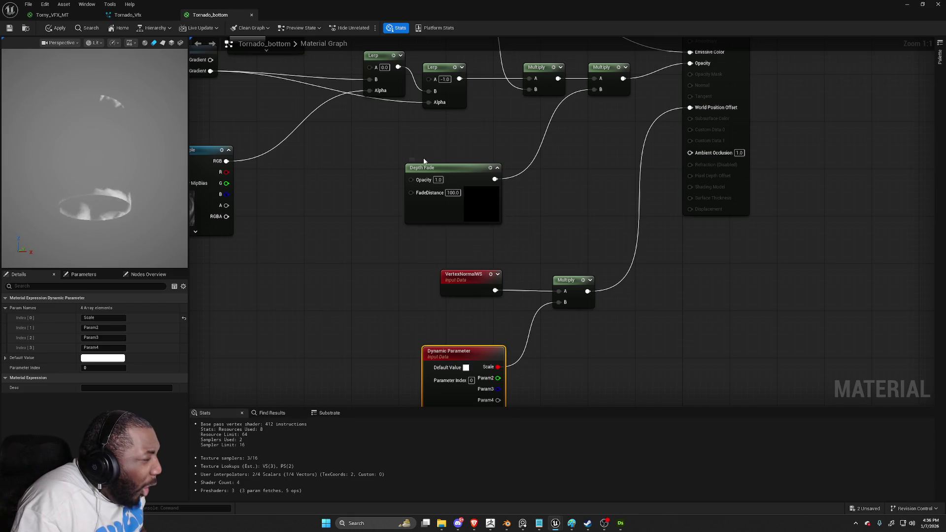
{"action": "left_click_drag", "start_coordinate": [558, 148], "coordinate": [495, 200]}
{"action": "left_click_drag", "start_coordinate": [198, 213], "coordinate": [423, 186]}
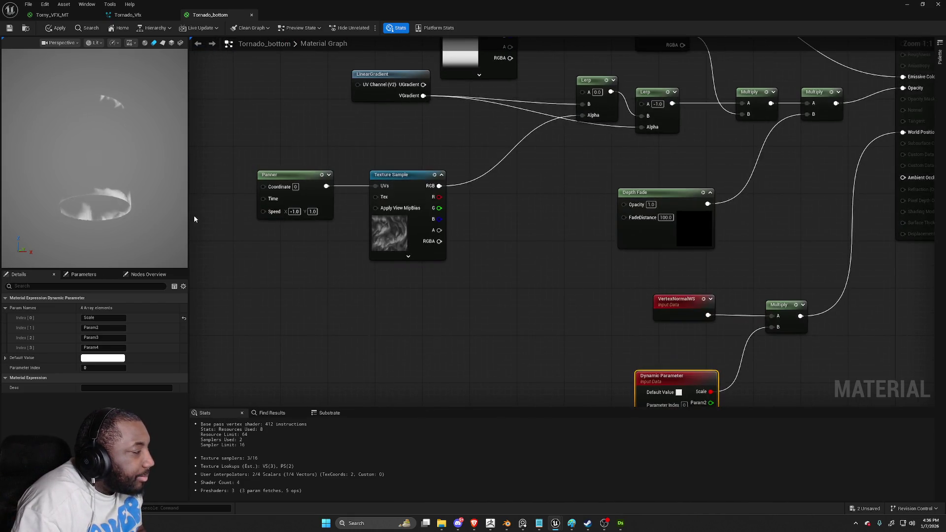
{"action": "left_click", "coordinate": [11, 30]}
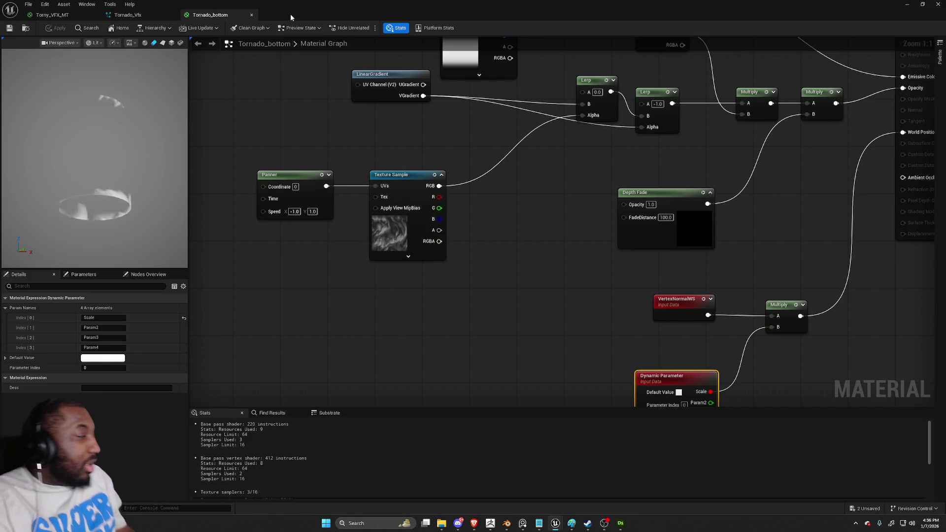
Check the Tornado_Vfx, Torny_VFX_MT and Tornado_bottom tabs, then switch to Blender
{"action": "left_click", "coordinate": [146, 17]}
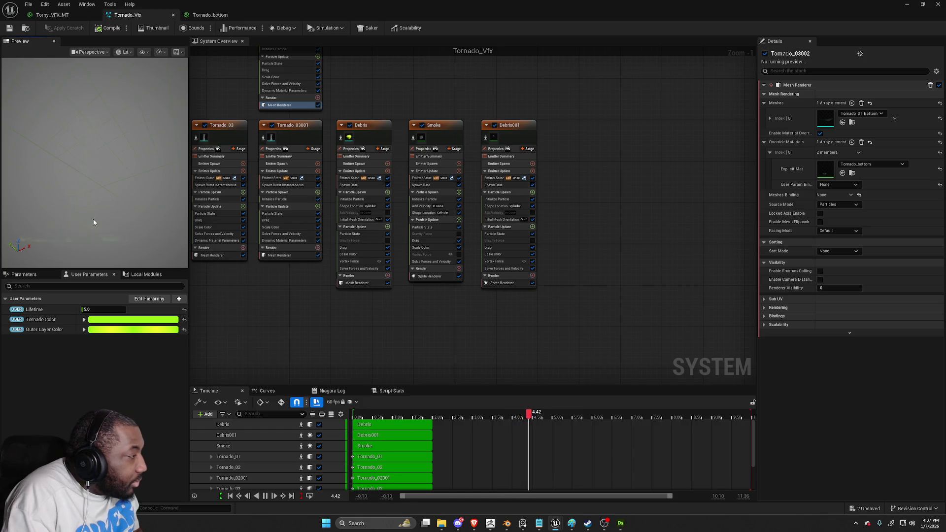
{"action": "left_click", "coordinate": [52, 15]}
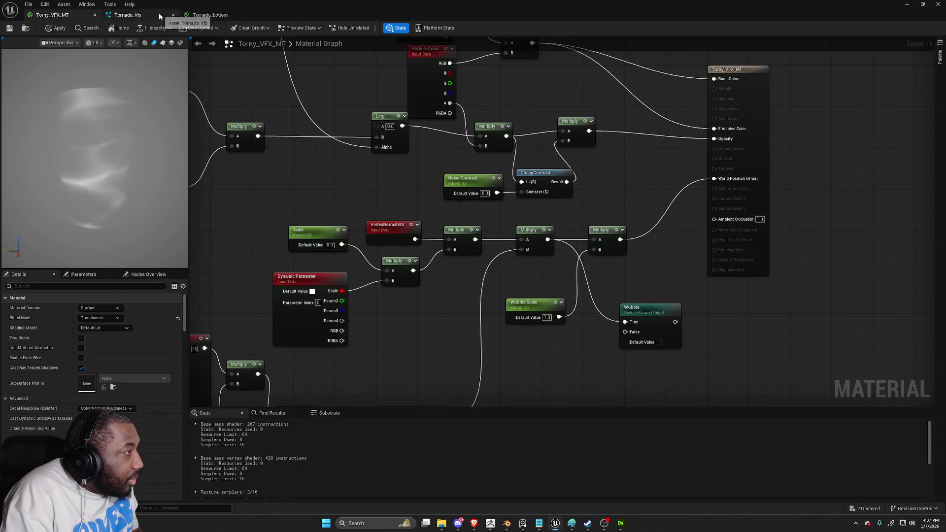
{"action": "left_click", "coordinate": [188, 14]}
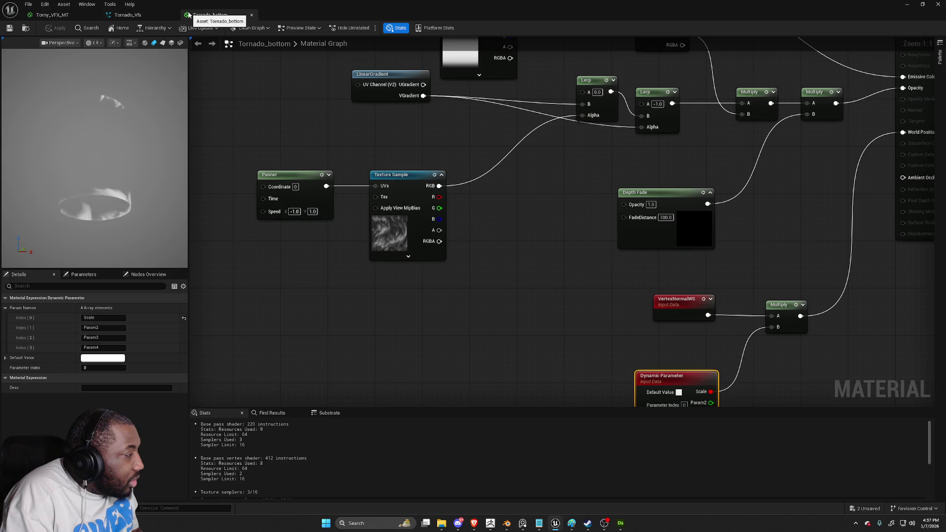
{"action": "key", "text": "alt+Tab"}
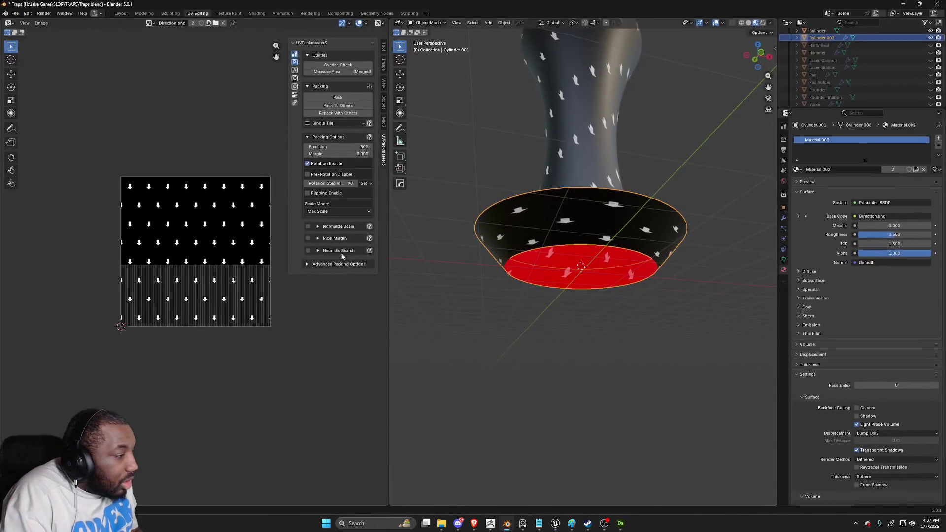
Stretch the side UV island 1.56× along X, reposition it vertically, and return to Object Mode
{"action": "key", "text": "Tab"}
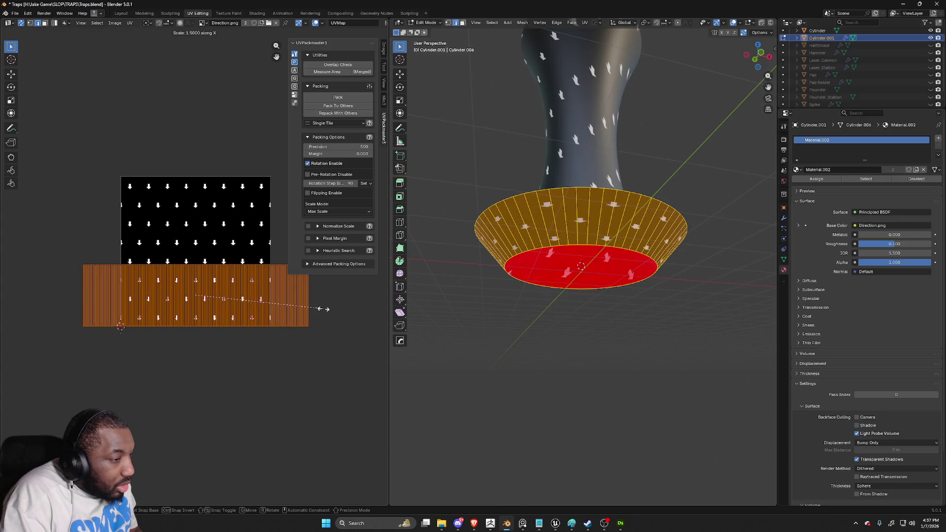
{"action": "key", "text": "g"}
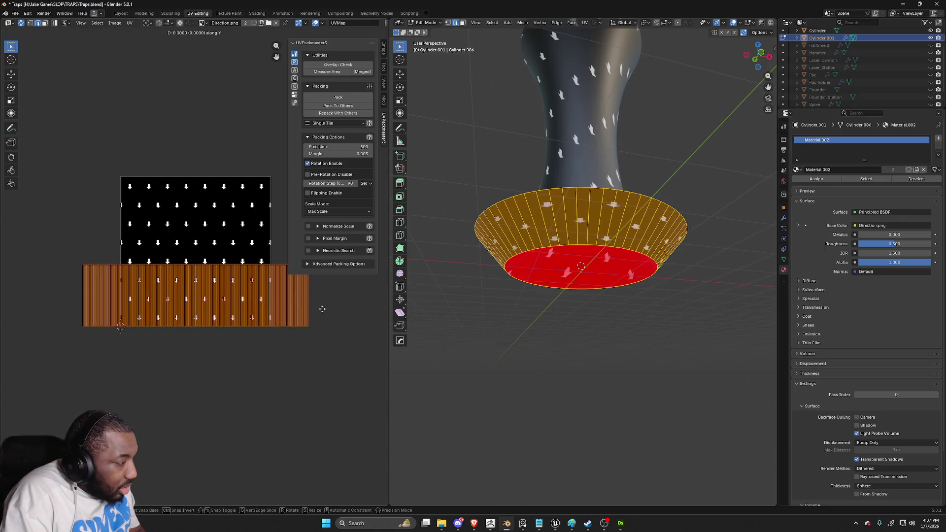
{"action": "left_click", "coordinate": [317, 320]}
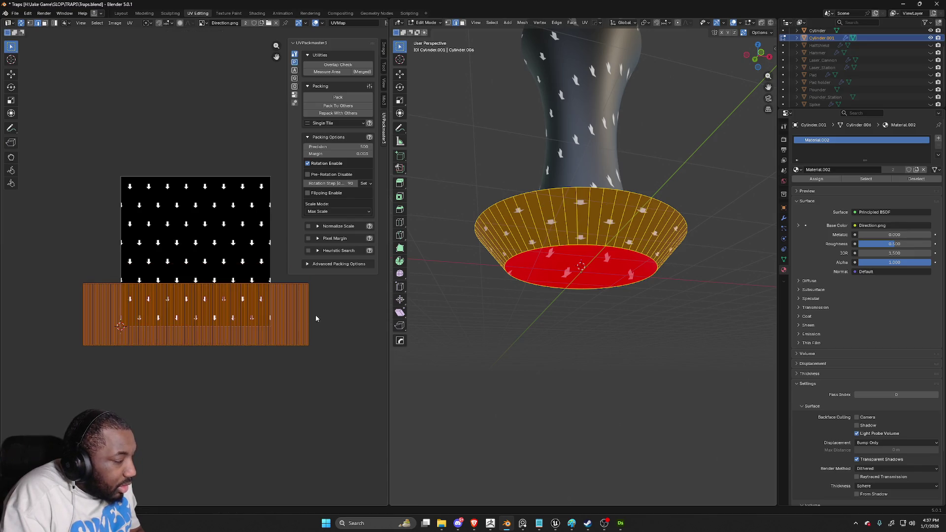
{"action": "key", "text": "g"}
{"action": "key", "text": "y"}
{"action": "left_click", "coordinate": [121, 147]}
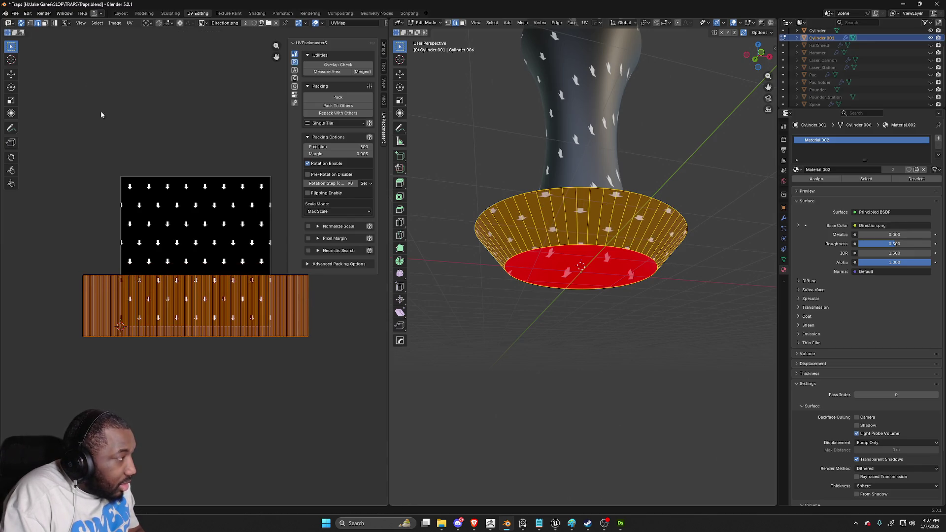
{"action": "key", "text": "Tab"}
Re-export the bowl as FBX over Tornado_01_Bottom.fbx and switch back to Unreal
{"action": "left_click", "coordinate": [16, 13]}
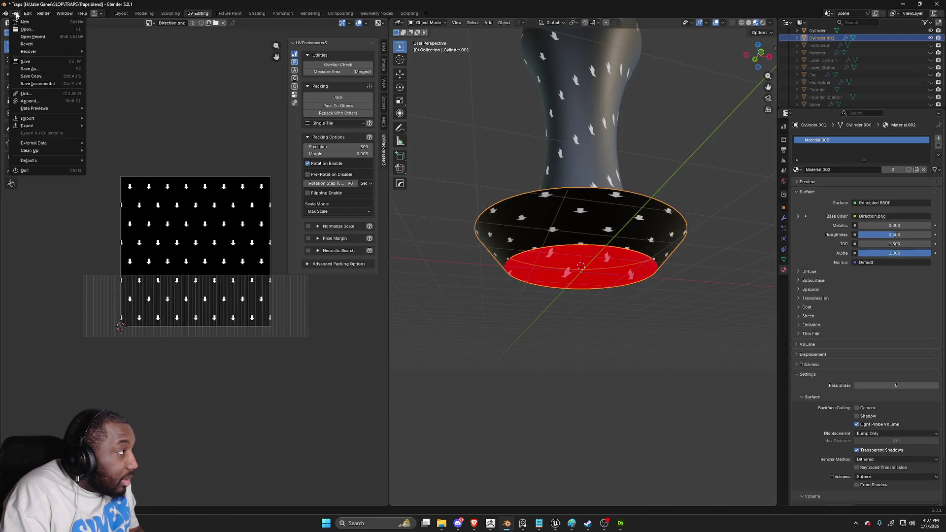
{"action": "mouse_move", "coordinate": [30, 120]}
{"action": "left_click", "coordinate": [109, 183]}
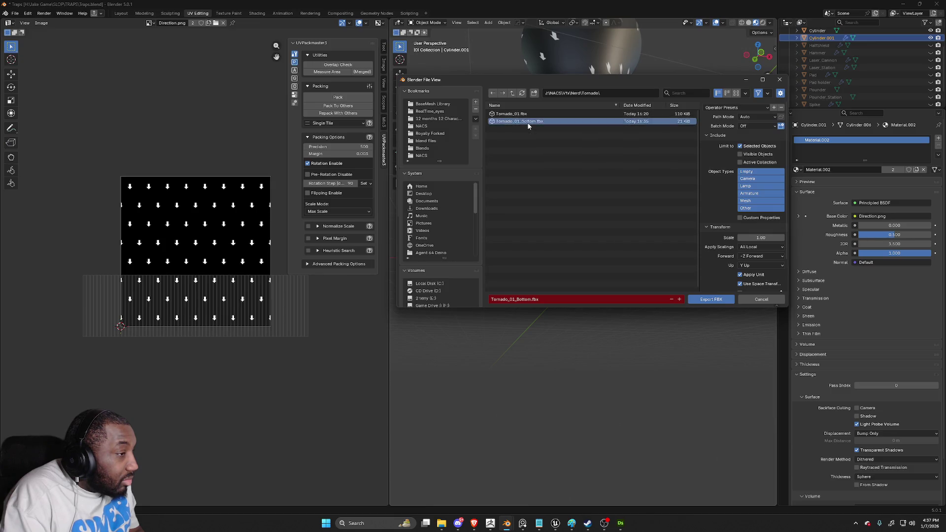
{"action": "double_click", "coordinate": [524, 121]}
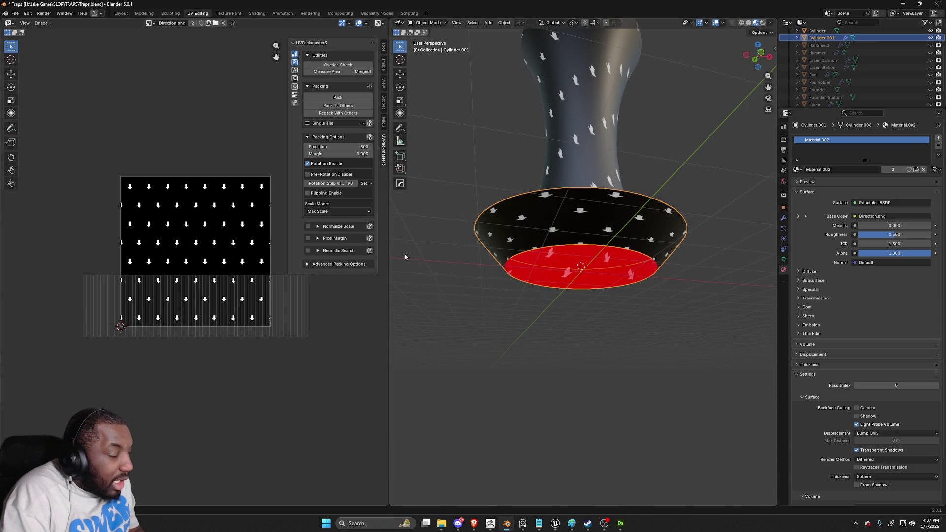
{"action": "key", "text": "alt+Tab"}
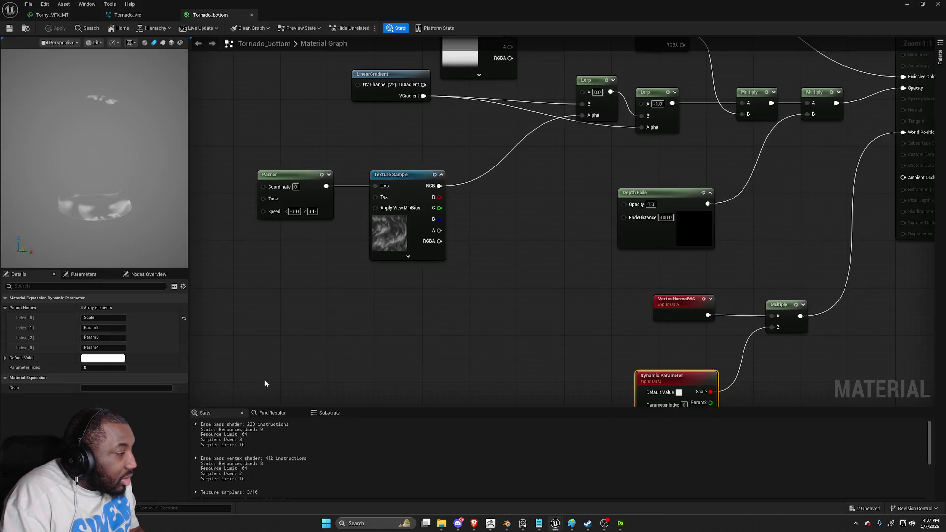
Reimport Tornado_01_Bottom, preview Tornado_bottom on it, and add a TexCoord for the Panner
{"action": "key", "text": "super+Down"}
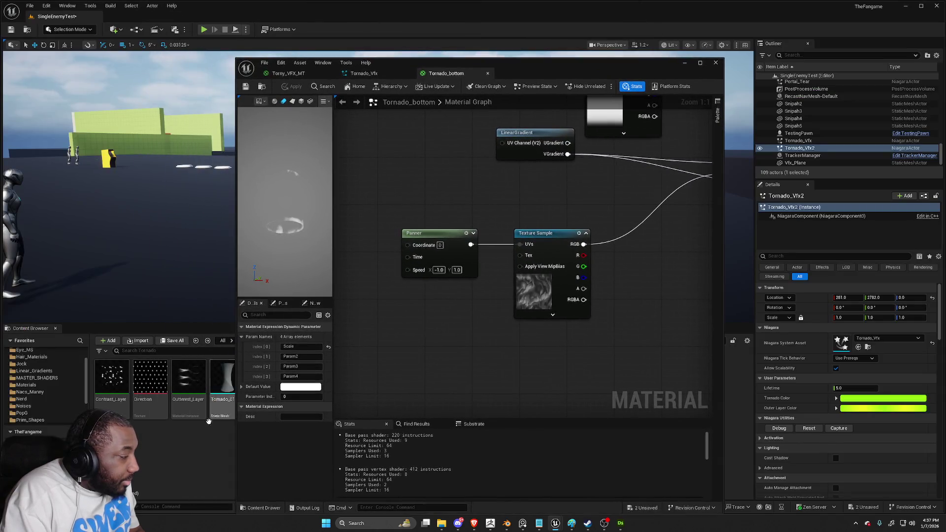
{"action": "left_click_drag", "start_coordinate": [443, 63], "coordinate": [638, 114]}
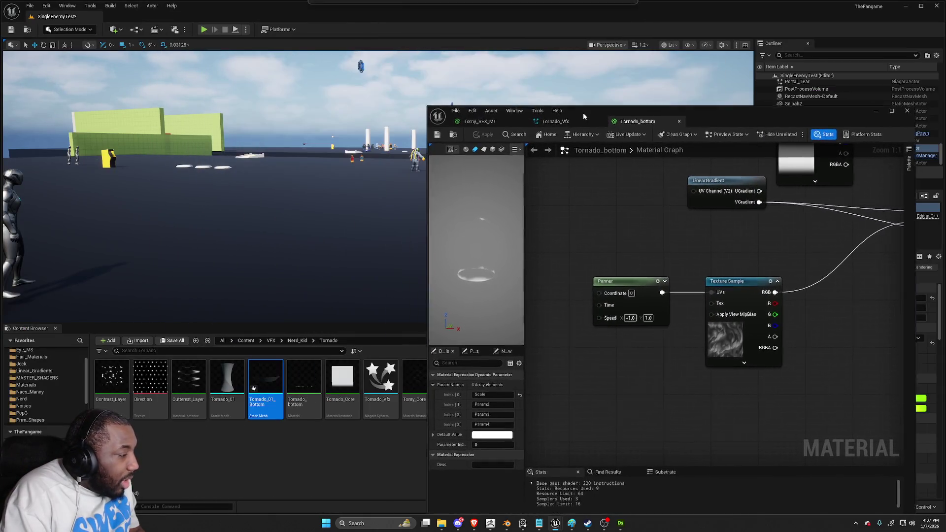
{"action": "right_click", "coordinate": [265, 389]}
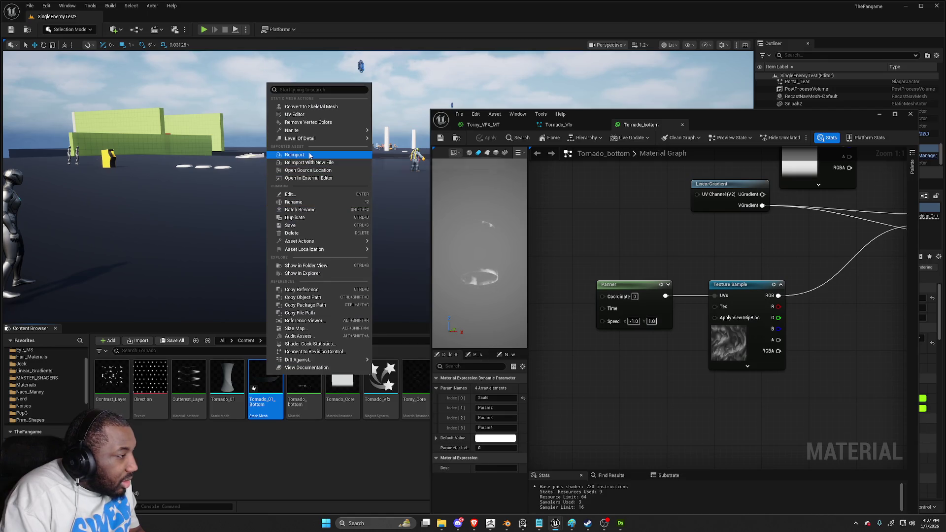
{"action": "left_click", "coordinate": [309, 154]}
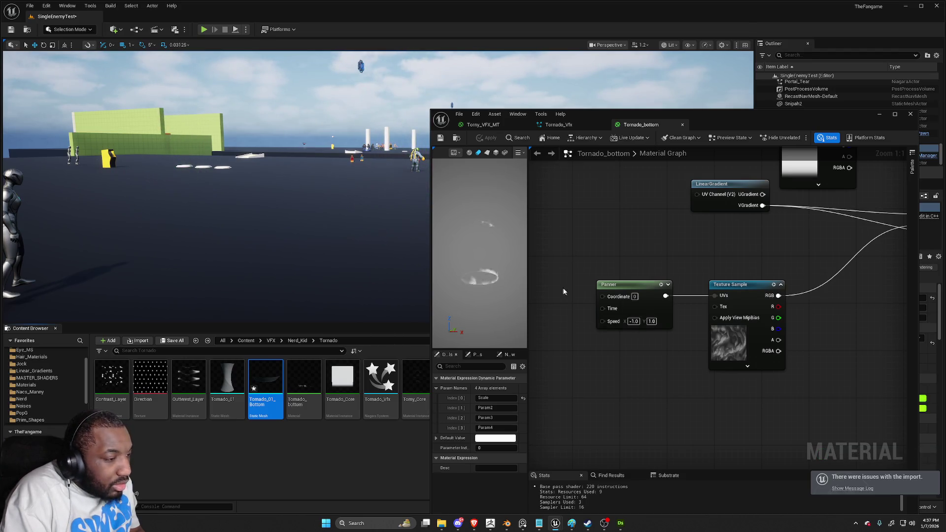
{"action": "left_click", "coordinate": [504, 153]}
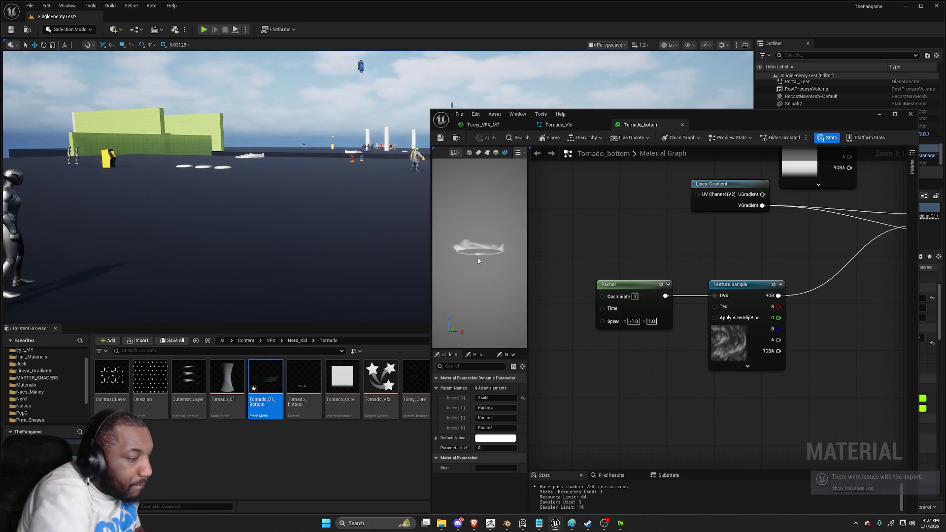
{"action": "mouse_move", "coordinate": [555, 288]}
{"action": "left_mouse_down"}
{"action": "mouse_move", "coordinate": [641, 273]}
{"action": "mouse_move", "coordinate": [663, 284]}
{"action": "mouse_move", "coordinate": [610, 284]}
{"action": "left_mouse_up"}
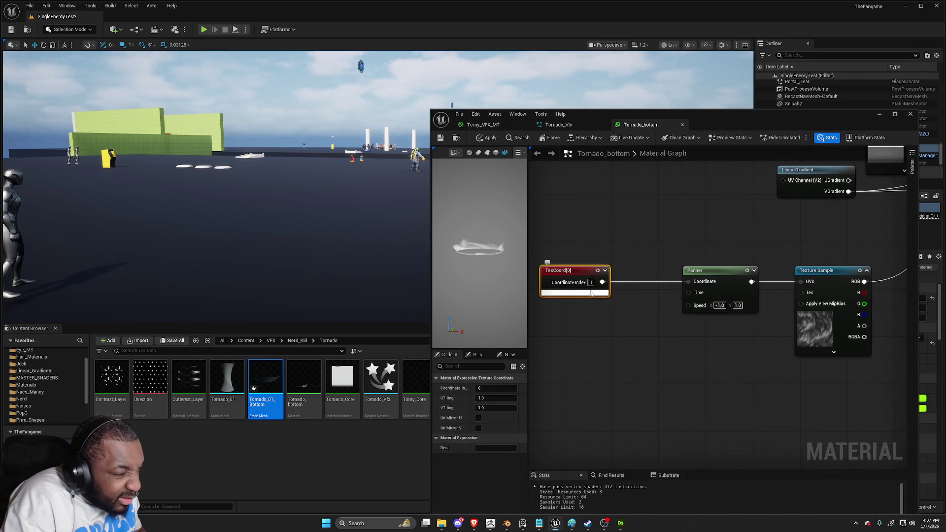
Set the TexCoord node's U tiling to 2.0
{"action": "left_click", "coordinate": [590, 293]}
{"action": "type", "text": "2"}
{"action": "left_click", "coordinate": [635, 314]}
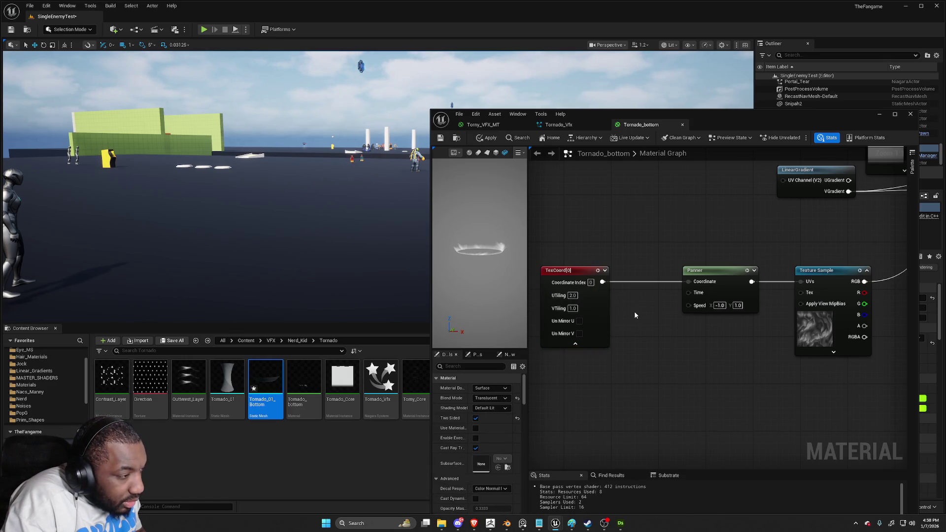
{"action": "left_click", "coordinate": [573, 308]}
{"action": "type", "text": "2"}
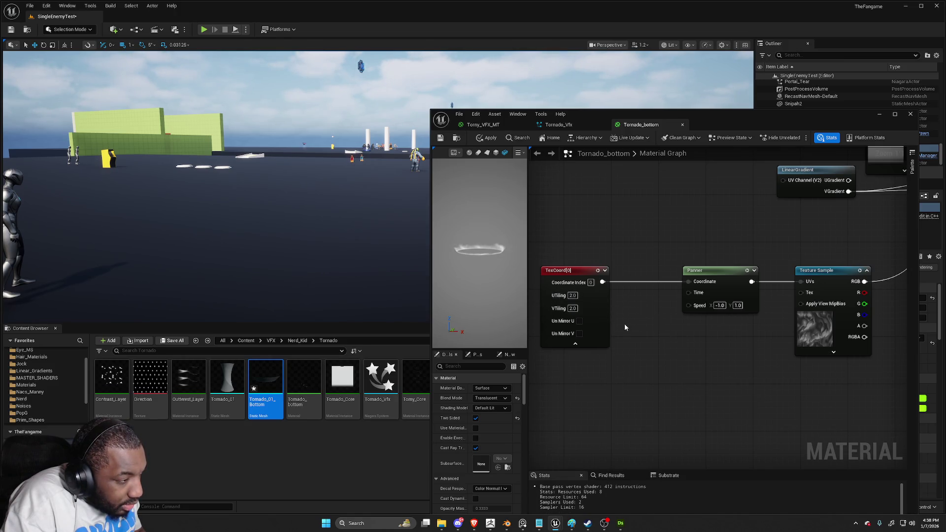
{"action": "left_click", "coordinate": [573, 308]}
{"action": "type", "text": "1"}
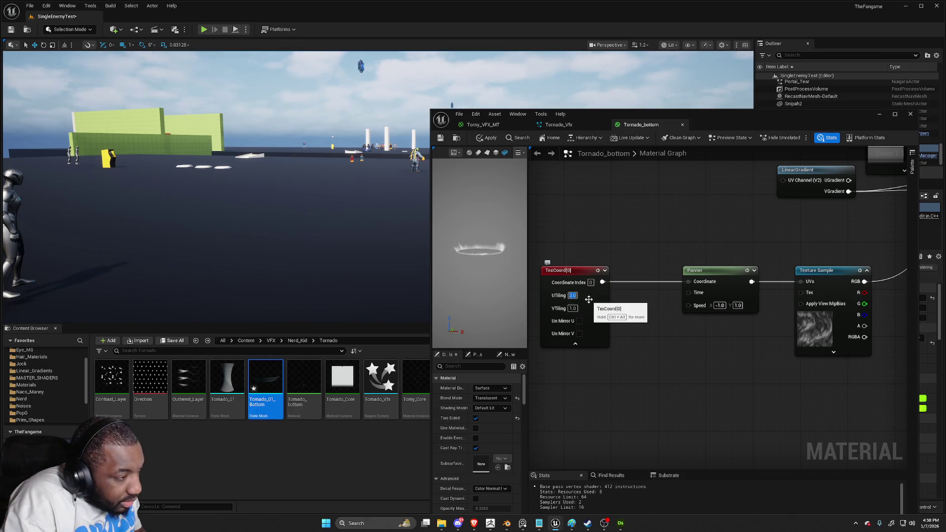
{"action": "type", "text": "4"}
{"action": "key", "text": "Return"}
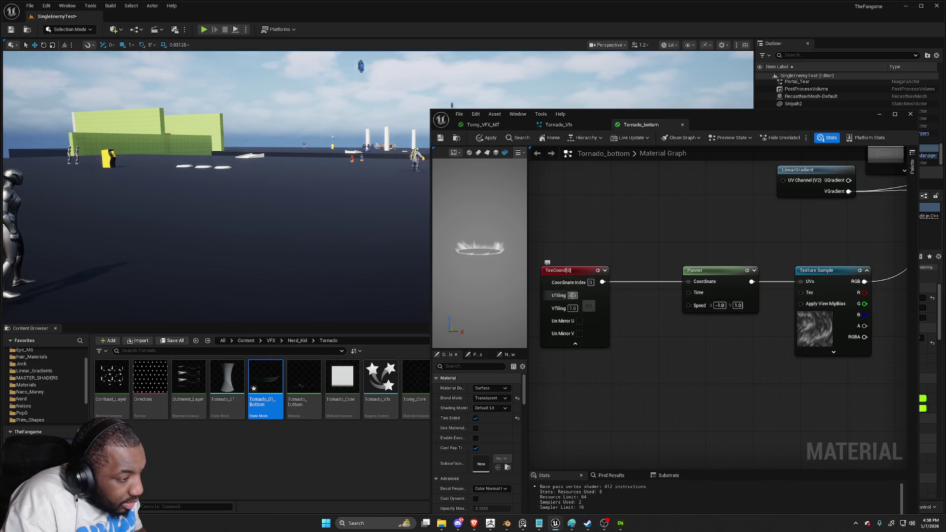
{"action": "key", "text": "Return"}
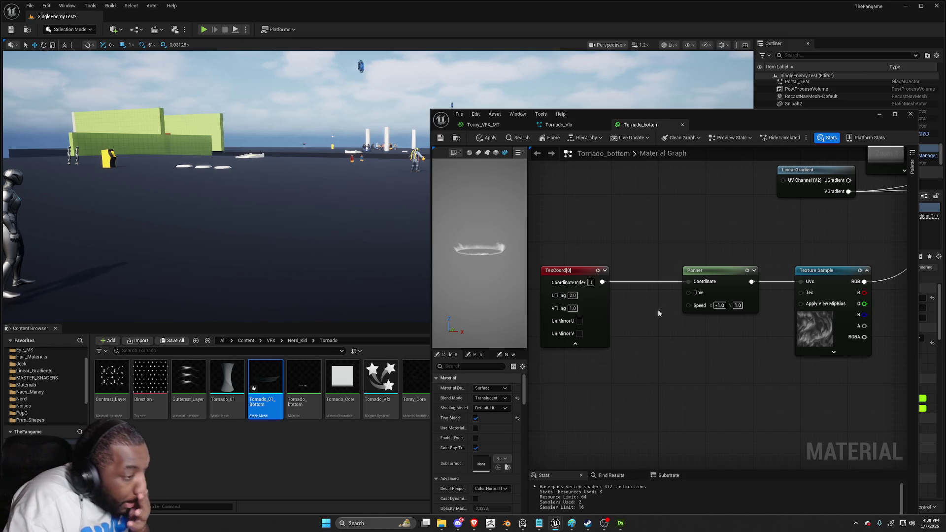
Set the Panner's vertical speed to 2.0 and apply the Tornado_bottom material
{"action": "type", "text": "2"}
{"action": "key", "text": "Return"}
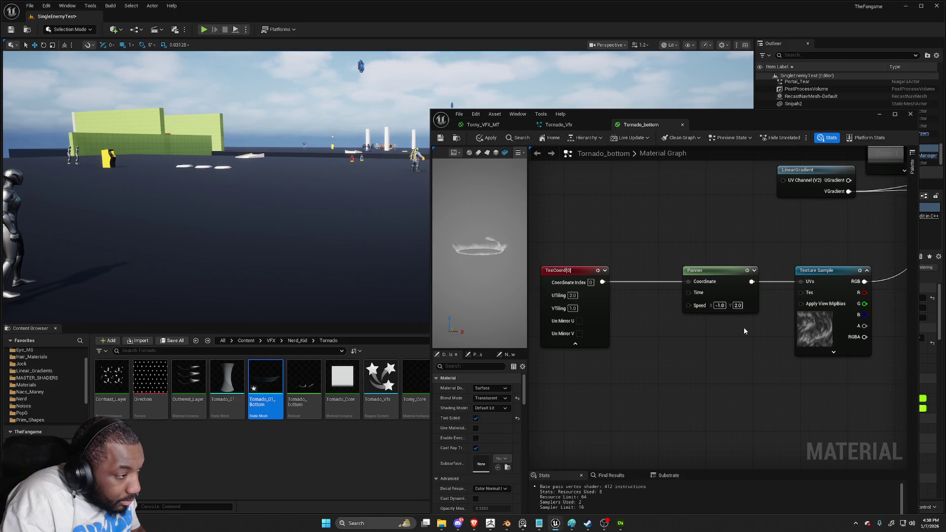
{"action": "left_click", "coordinate": [443, 139]}
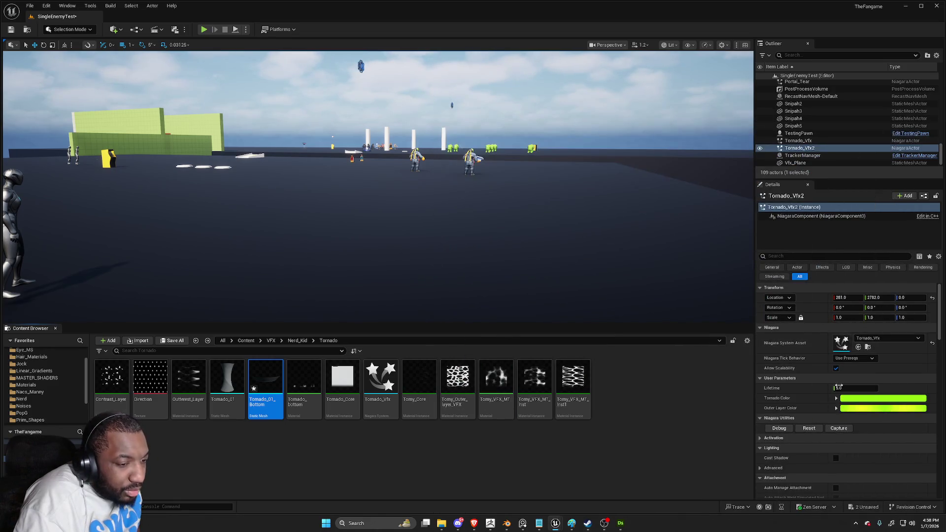
Restart the tornado effect in the level twice with Niagara Utilities Reset
{"action": "left_click", "coordinate": [810, 430]}
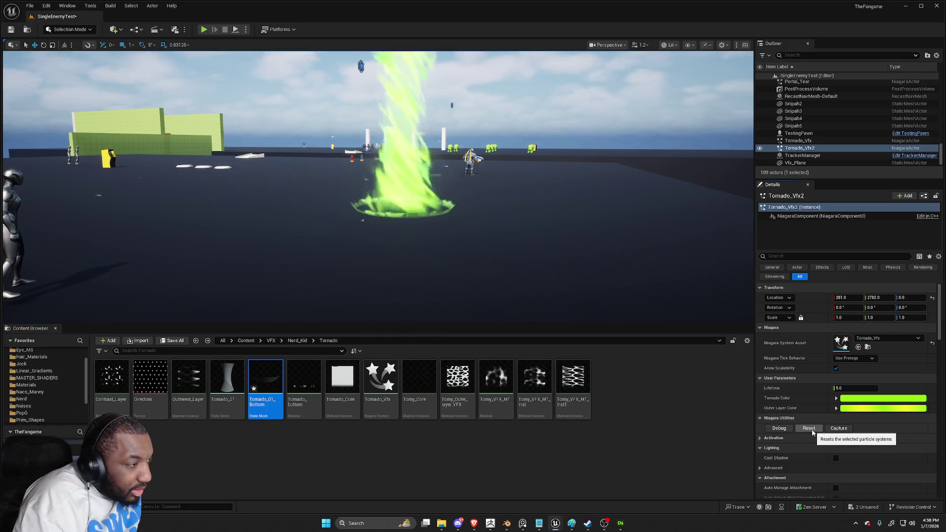
{"action": "mouse_move", "coordinate": [530, 263]}
{"action": "left_mouse_down"}
{"action": "mouse_move", "coordinate": [530, 295]}
{"action": "mouse_move", "coordinate": [529, 261]}
{"action": "left_mouse_up"}
{"action": "left_click", "coordinate": [809, 428]}
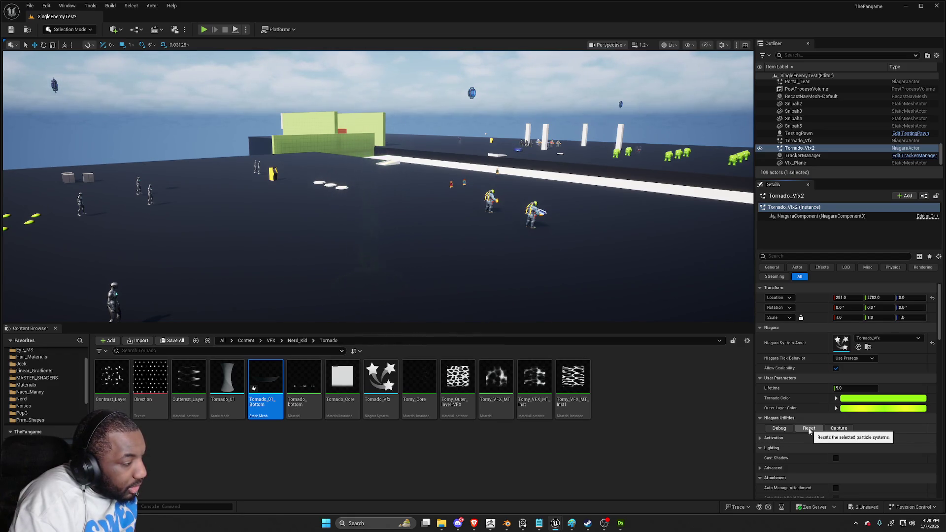
Open the Tornado_01_Bottom mesh, then flip through the Tornado_bottom, Torny_VFX_MT and Tornado_Vfx tabs
{"action": "double_click", "coordinate": [267, 392]}
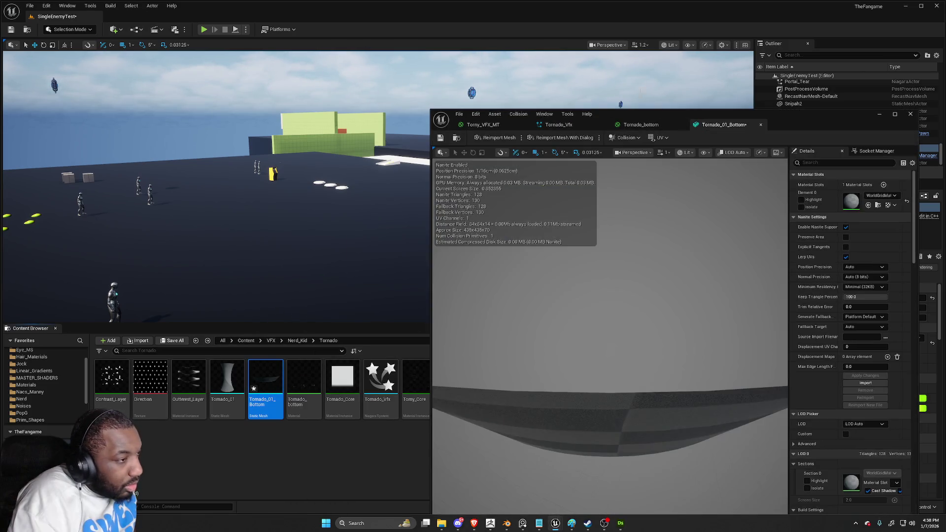
{"action": "left_click", "coordinate": [672, 126]}
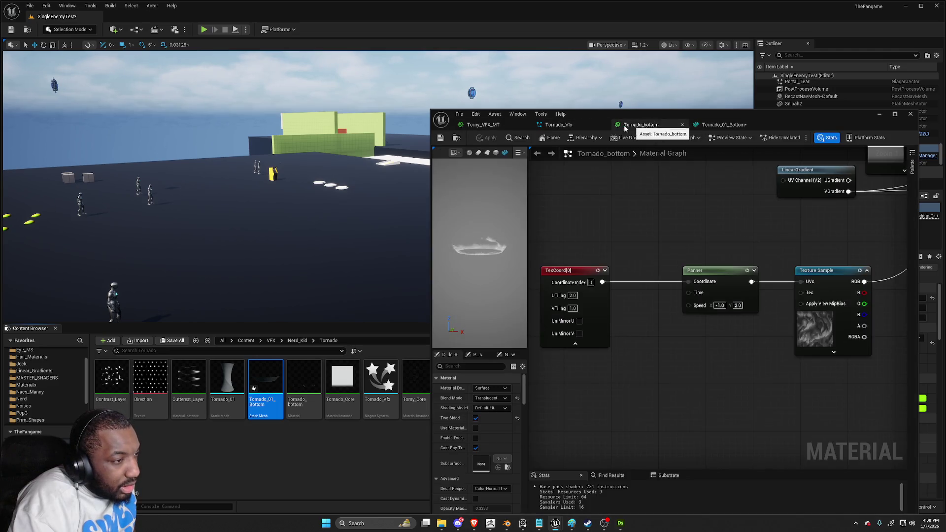
{"action": "left_click", "coordinate": [503, 127]}
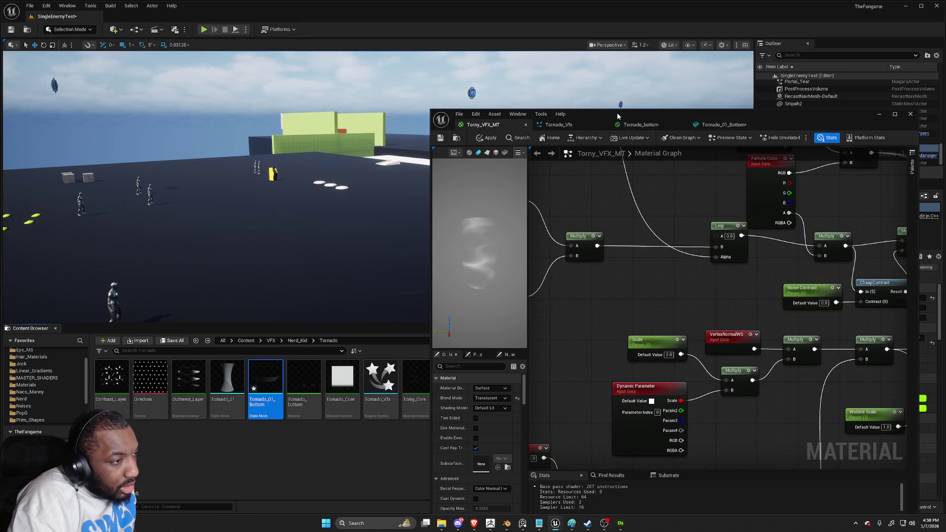
{"action": "left_click", "coordinate": [584, 124]}
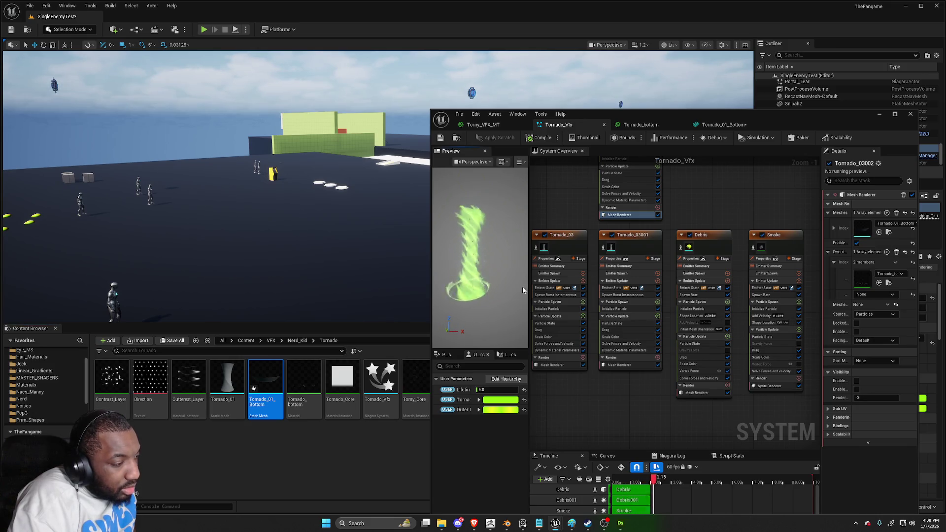
Inspect the Tornado_03002 emitter's dynamic material parameters and mesh renderer settings
{"action": "left_click_drag", "start_coordinate": [566, 230], "coordinate": [580, 292]}
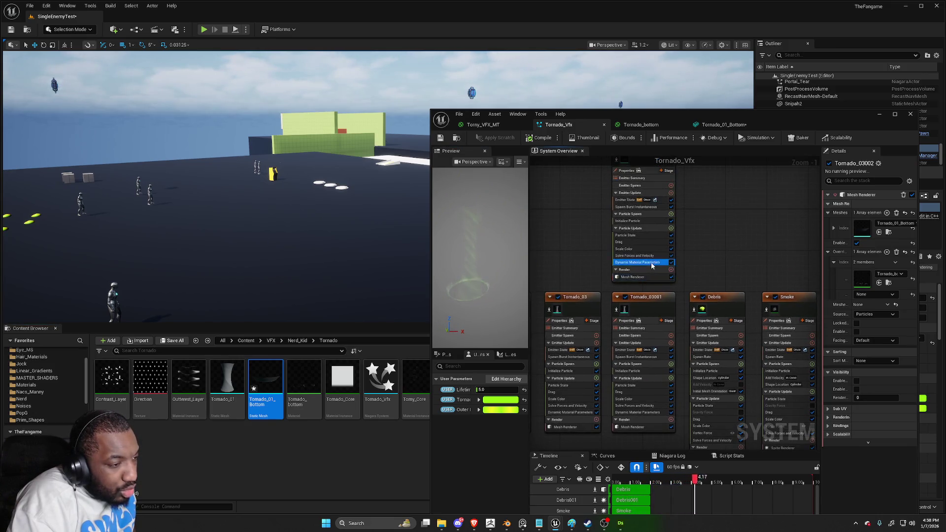
{"action": "left_click", "coordinate": [651, 266]}
{"action": "mouse_move", "coordinate": [743, 264]}
{"action": "left_mouse_down"}
{"action": "mouse_move", "coordinate": [730, 359]}
{"action": "mouse_move", "coordinate": [785, 274]}
{"action": "mouse_move", "coordinate": [786, 288]}
{"action": "left_mouse_up"}
{"action": "left_click", "coordinate": [684, 307]}
{"action": "left_click_drag", "start_coordinate": [715, 202], "coordinate": [691, 244]}
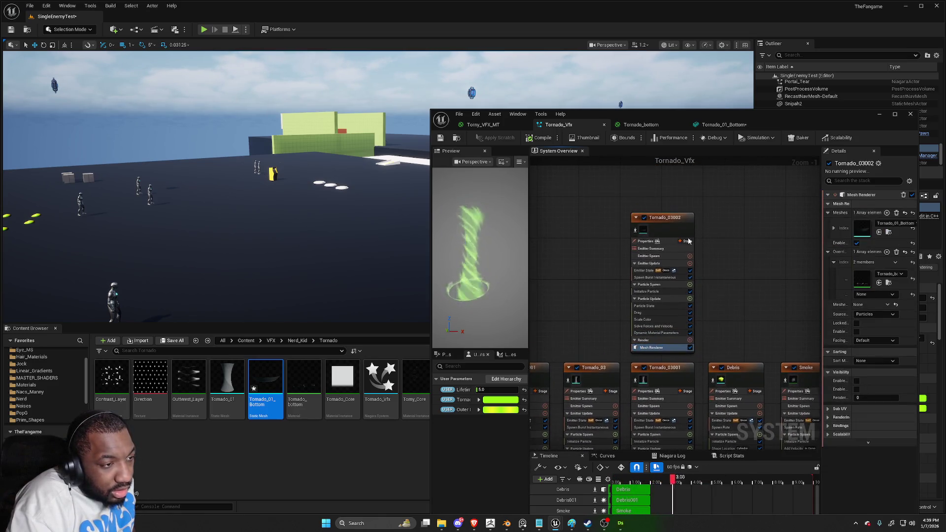
Rename the Tornado_03002 emitter to Tornado_Bottom
{"action": "left_click", "coordinate": [679, 217]}
{"action": "left_click", "coordinate": [678, 217]}
{"action": "type", "text": "To"}
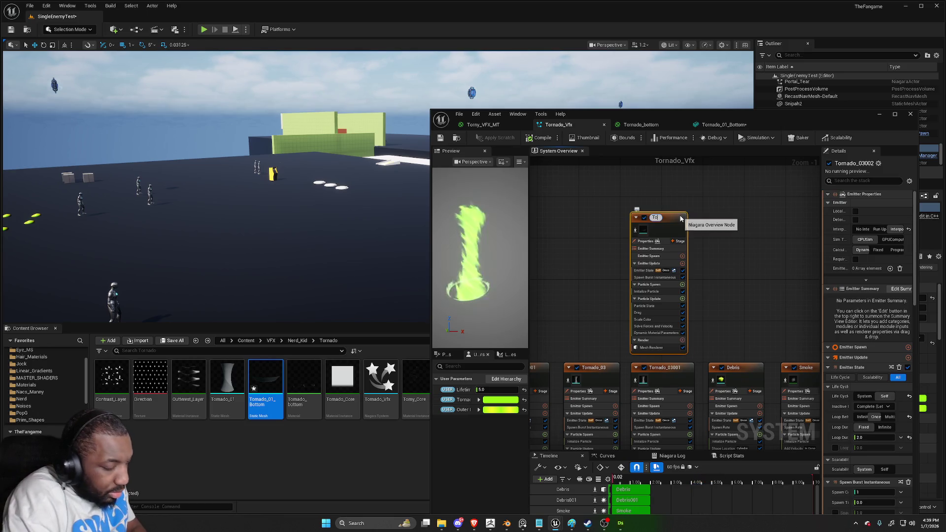
{"action": "type", "text": "rnado_Bottom"}
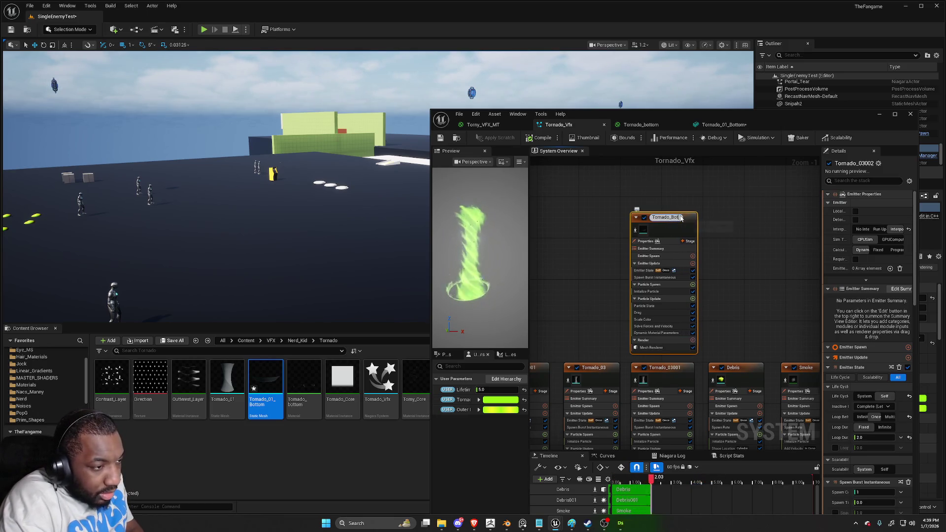
{"action": "key", "text": "Return"}
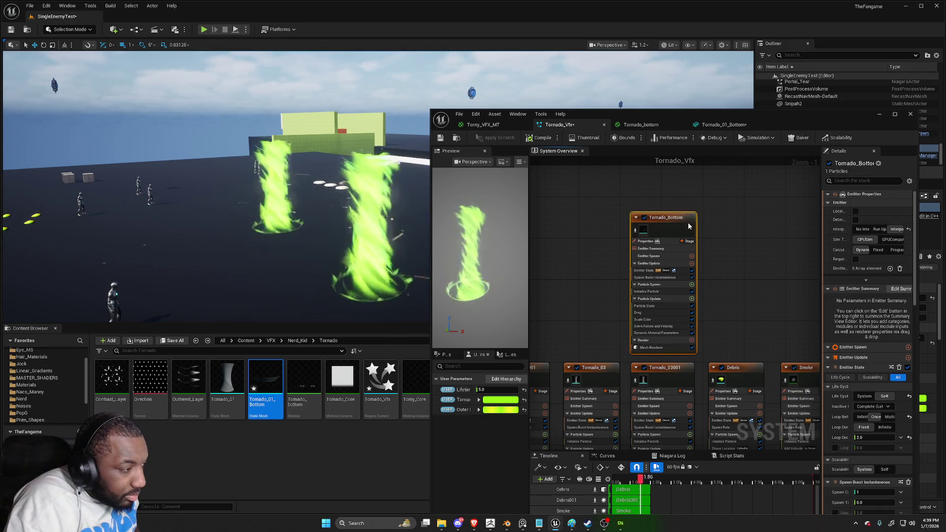
Set Tornado_Bottom's dynamic material Scale to about -2.68 and save the tornado system
{"action": "left_click", "coordinate": [662, 333]}
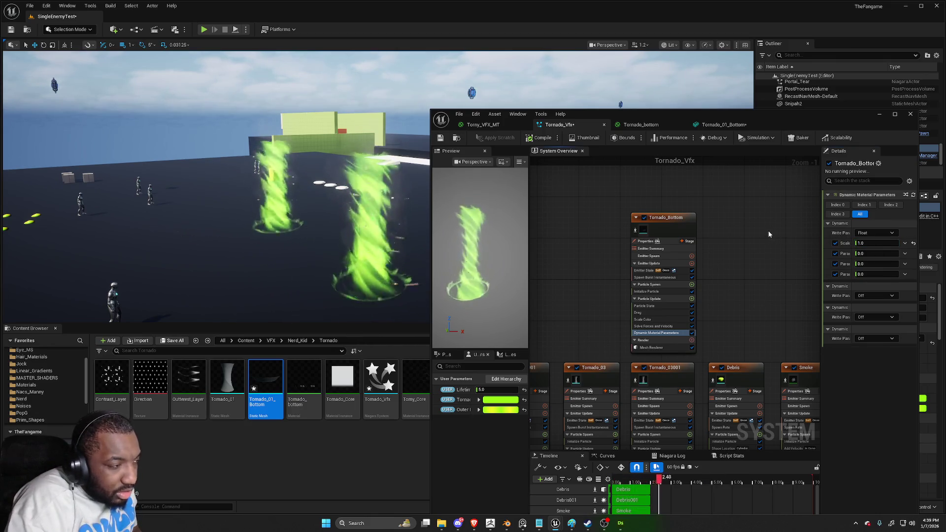
{"action": "left_click", "coordinate": [440, 142]}
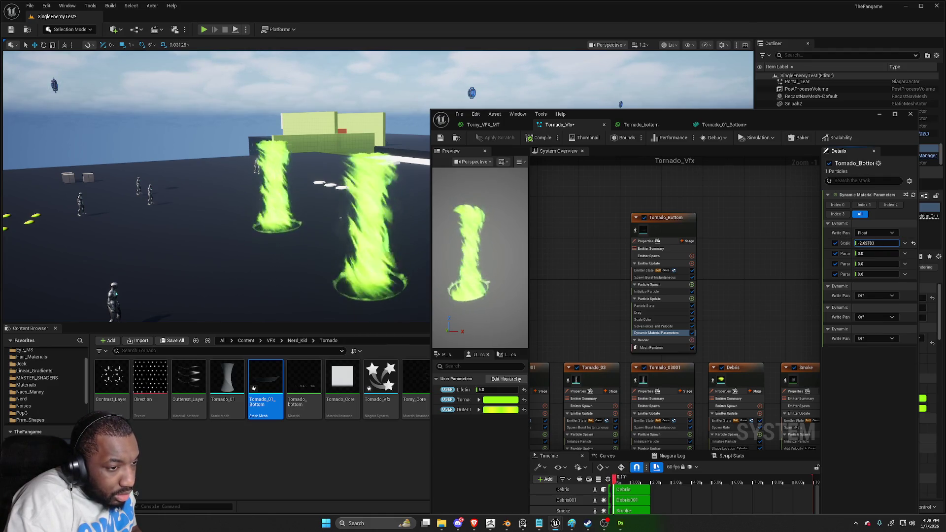
{"action": "left_click", "coordinate": [441, 140]}
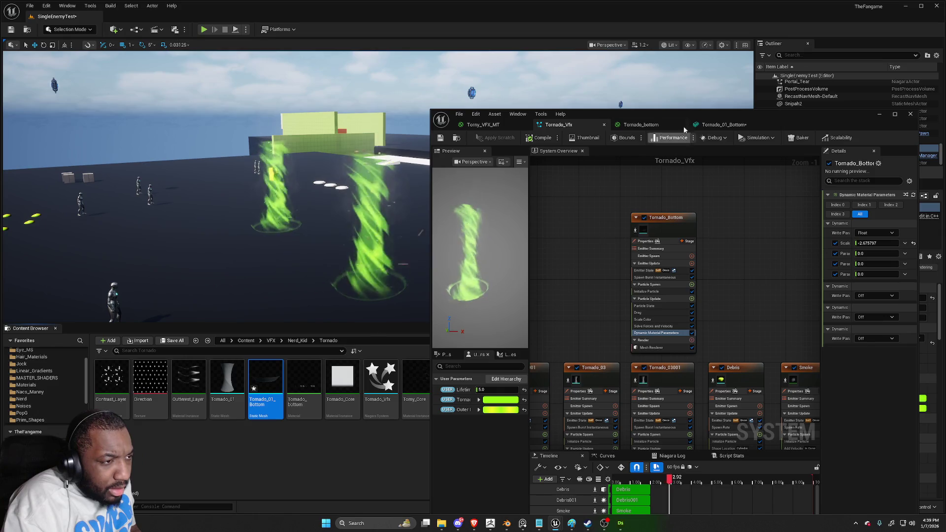
{"action": "left_click", "coordinate": [504, 123]}
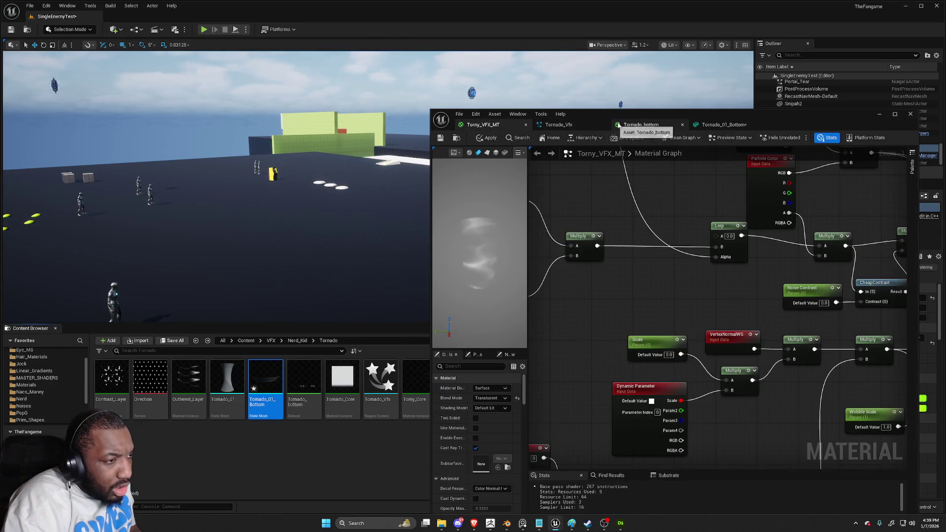
Shift VertexNormalWS aside, add a Multiply node in the Tornado_bottom material, and save it
{"action": "left_click", "coordinate": [640, 125]}
{"action": "mouse_move", "coordinate": [813, 375]}
{"action": "left_mouse_down"}
{"action": "mouse_move", "coordinate": [724, 348]}
{"action": "mouse_move", "coordinate": [670, 312]}
{"action": "mouse_move", "coordinate": [671, 266]}
{"action": "mouse_move", "coordinate": [635, 306]}
{"action": "left_mouse_up"}
{"action": "mouse_move", "coordinate": [612, 266]}
{"action": "left_mouse_down"}
{"action": "mouse_move", "coordinate": [564, 266]}
{"action": "mouse_move", "coordinate": [646, 280]}
{"action": "mouse_move", "coordinate": [618, 280]}
{"action": "mouse_move", "coordinate": [637, 283]}
{"action": "mouse_move", "coordinate": [703, 281]}
{"action": "left_mouse_up"}
{"action": "type", "text": "m"}
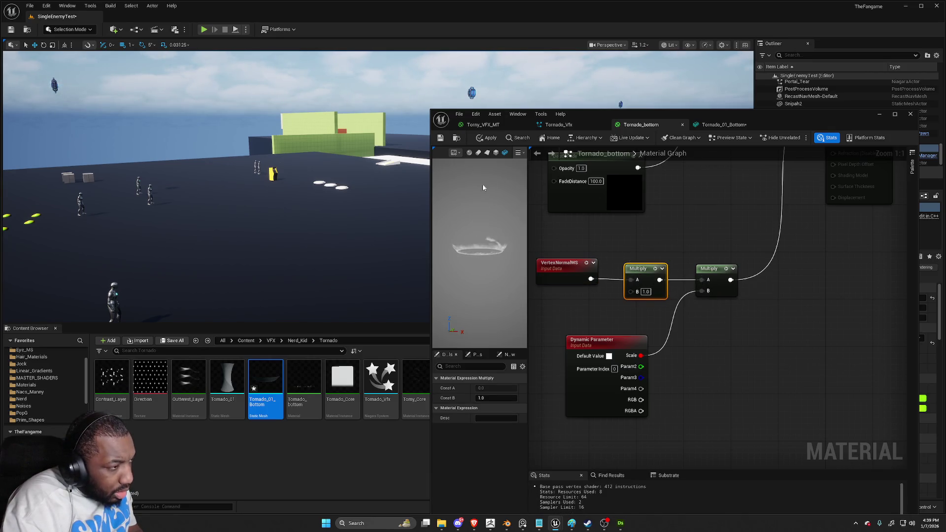
{"action": "left_click", "coordinate": [439, 137]}
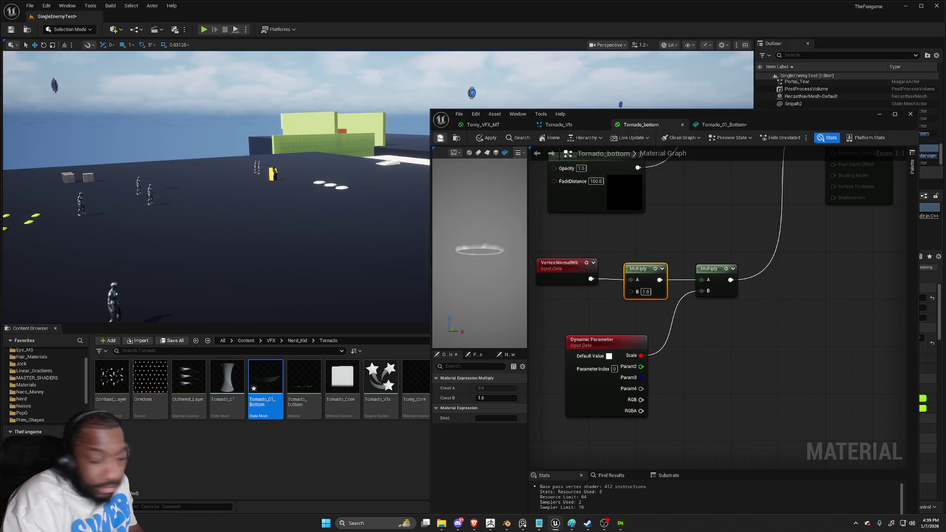
Retune Tornado_Bottom's dynamic Scale to about 0.072
{"action": "left_click", "coordinate": [562, 125]}
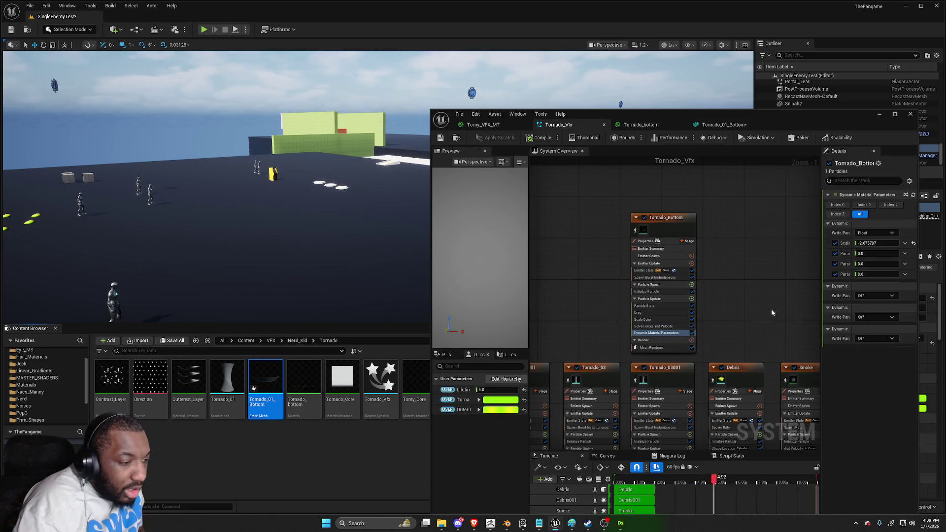
{"action": "mouse_move", "coordinate": [877, 242]}
{"action": "left_mouse_down"}
{"action": "mouse_move", "coordinate": [931, 243]}
{"action": "mouse_move", "coordinate": [894, 240]}
{"action": "left_mouse_up"}
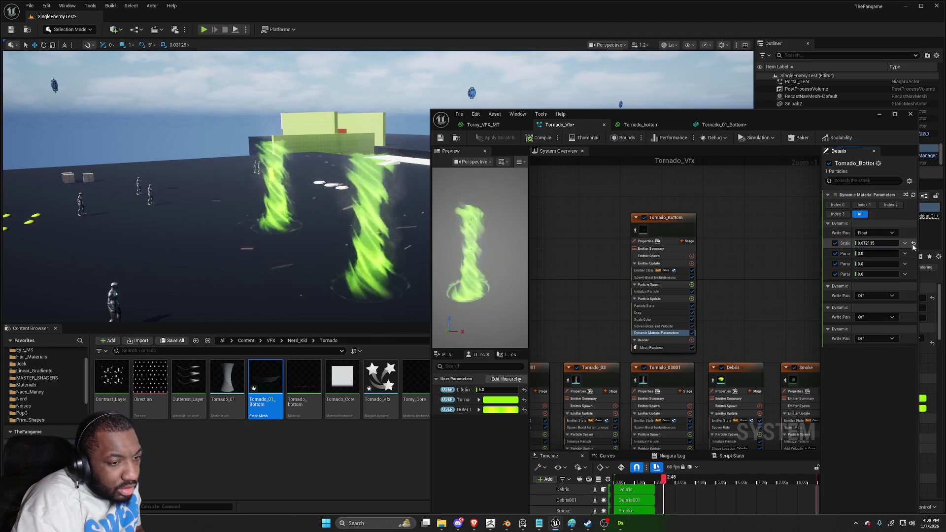
{"action": "left_click", "coordinate": [715, 126]}
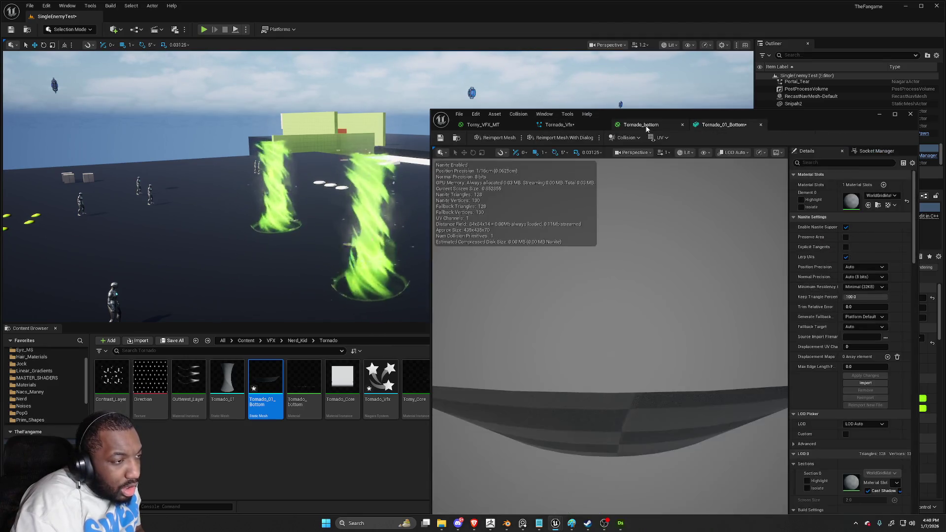
Replace the Multiply with an Add node after VertexNormalWS in Tornado_bottom and save
{"action": "left_click", "coordinate": [640, 124]}
{"action": "key", "text": "Delete"}
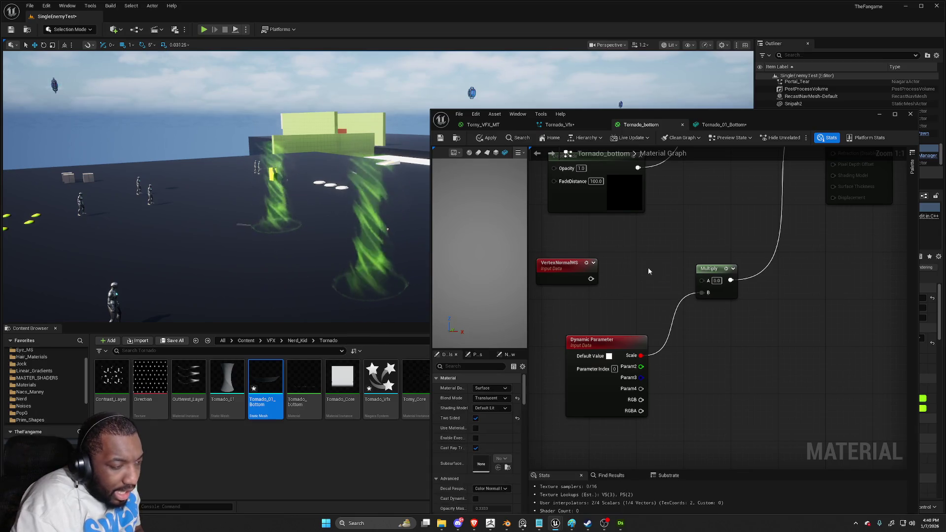
{"action": "mouse_move", "coordinate": [594, 281]}
{"action": "left_mouse_down"}
{"action": "mouse_move", "coordinate": [647, 281]}
{"action": "mouse_move", "coordinate": [607, 281]}
{"action": "mouse_move", "coordinate": [650, 269]}
{"action": "mouse_move", "coordinate": [701, 280]}
{"action": "left_mouse_up"}
{"action": "left_click", "coordinate": [602, 279]}
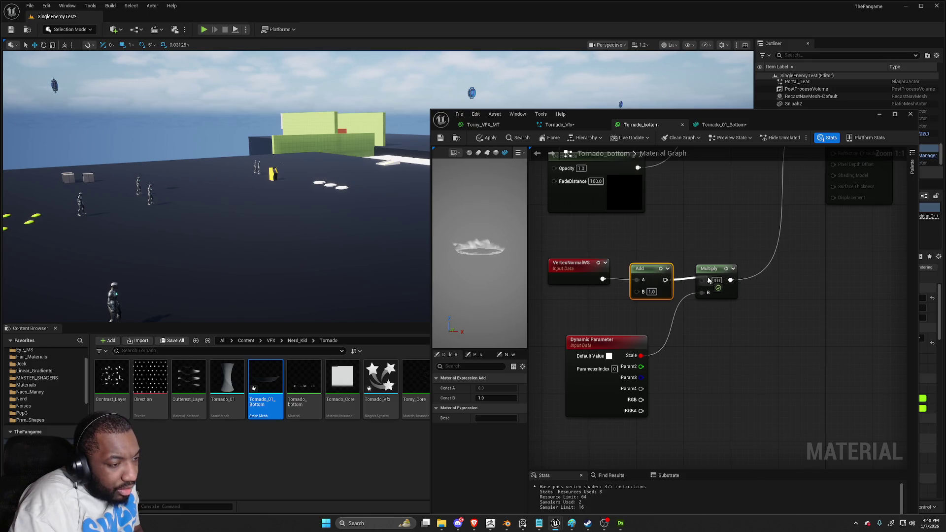
{"action": "left_click", "coordinate": [439, 139]}
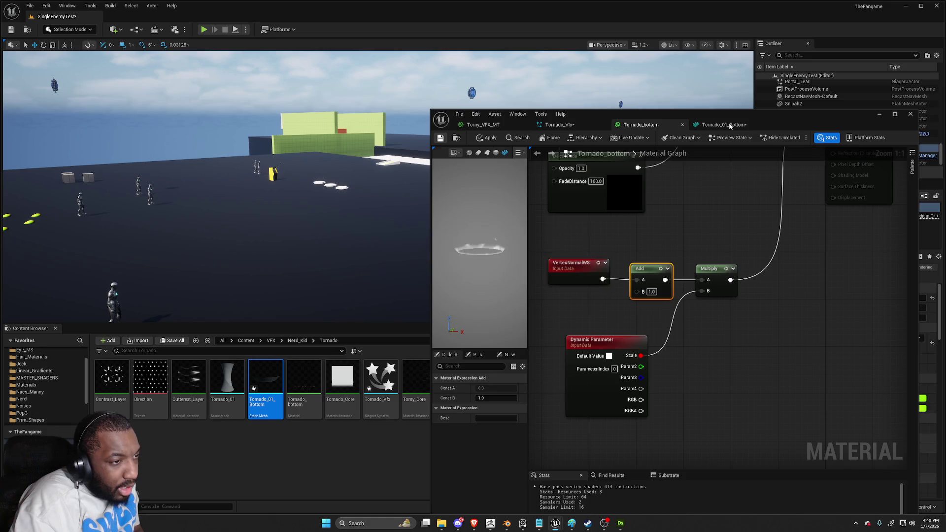
Test a higher dynamic Scale on Tornado_Bottom and view the tornadoes in the level
{"action": "left_click", "coordinate": [729, 125]}
{"action": "left_click", "coordinate": [559, 125]}
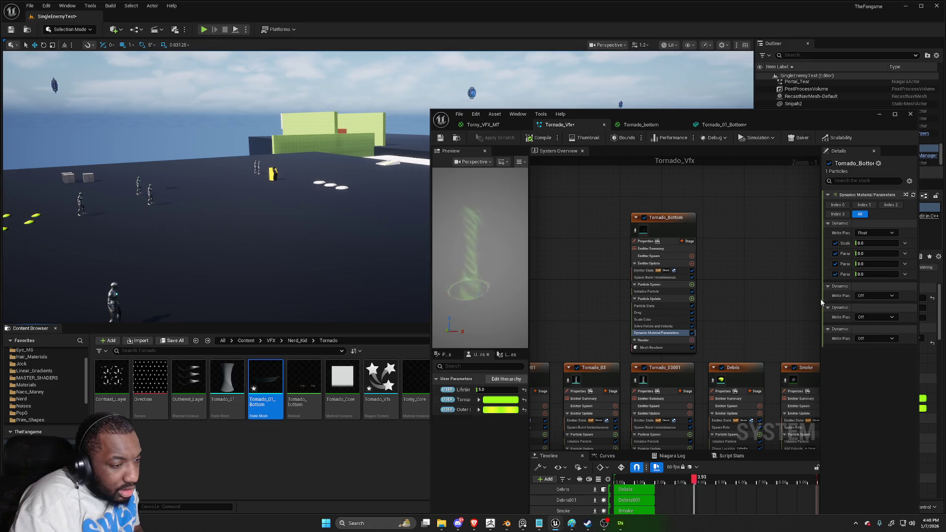
{"action": "mouse_move", "coordinate": [870, 243]}
{"action": "left_mouse_down"}
{"action": "mouse_move", "coordinate": [901, 244]}
{"action": "mouse_move", "coordinate": [851, 243]}
{"action": "mouse_move", "coordinate": [865, 243]}
{"action": "left_mouse_up"}
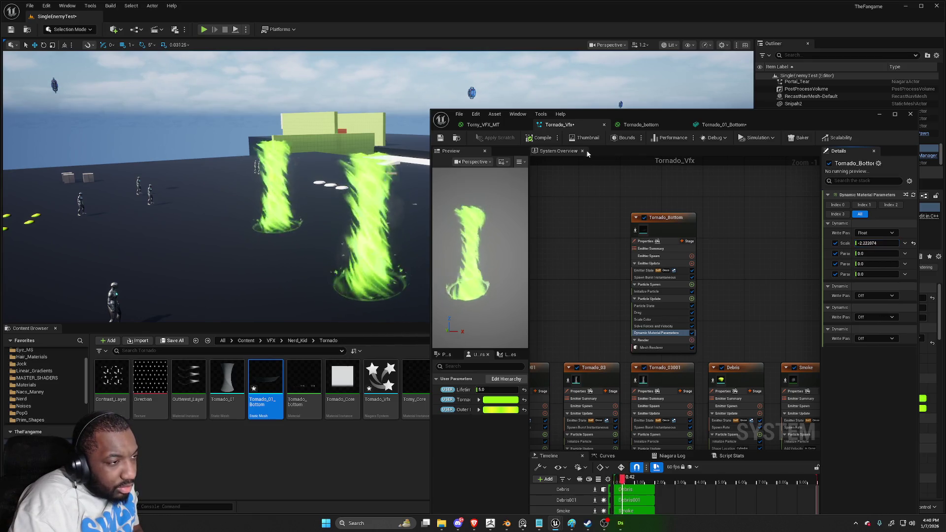
{"action": "left_click_drag", "start_coordinate": [314, 294], "coordinate": [327, 241]}
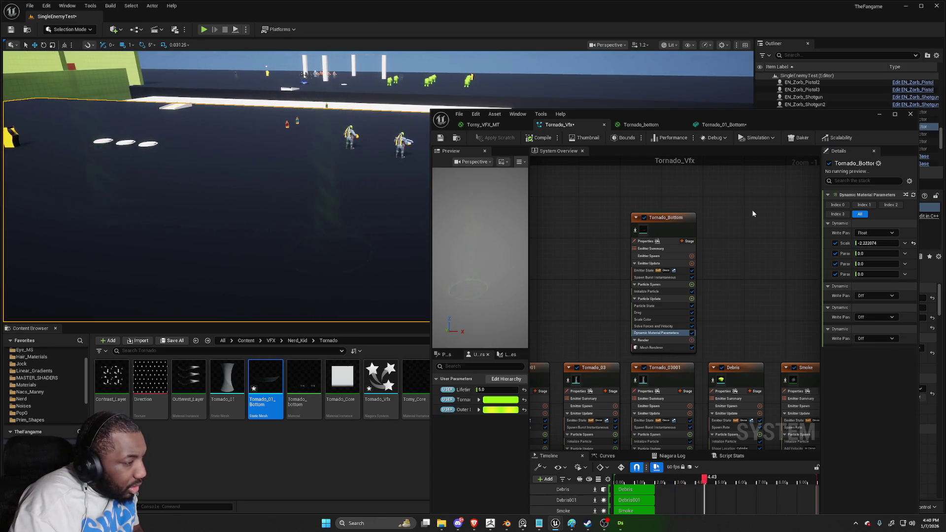
Reset Tornado_Bottom's dynamic material Scale back to 0.0
{"action": "left_click", "coordinate": [669, 219]}
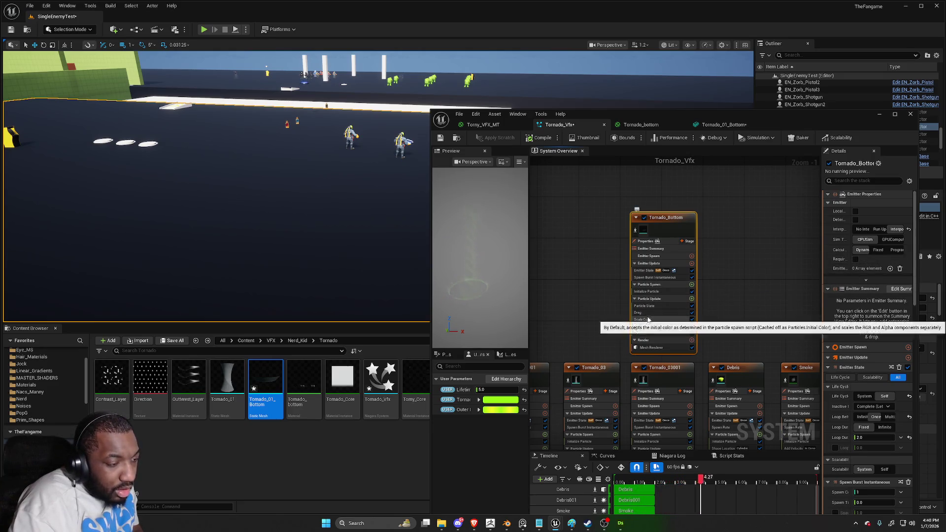
{"action": "left_click", "coordinate": [655, 333]}
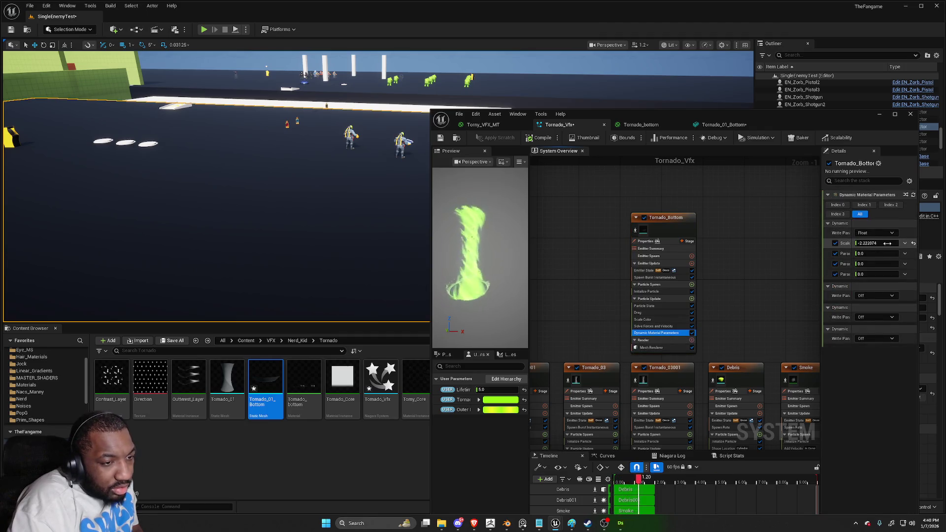
{"action": "left_click", "coordinate": [913, 243]}
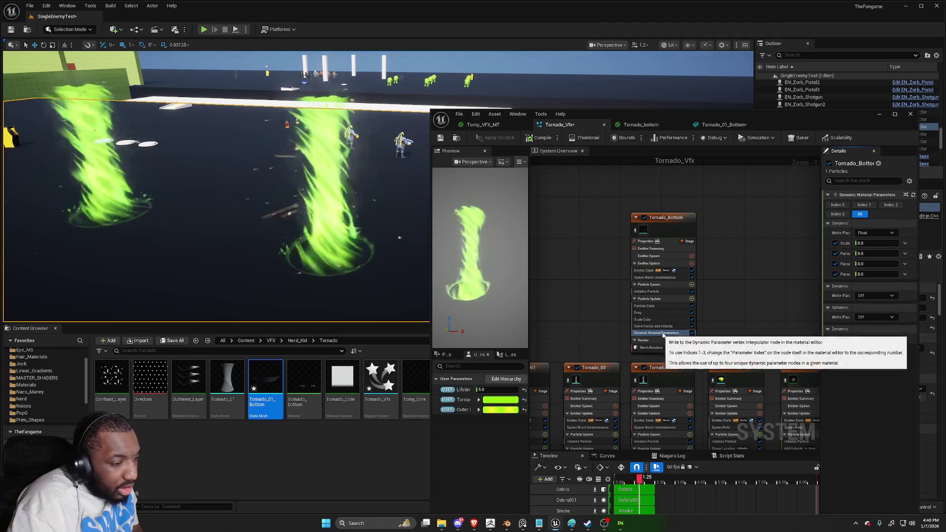
{"action": "left_click", "coordinate": [692, 299]}
Add a Scale Mesh Size module to Tornado_Bottom's particle update
{"action": "type", "text": "Scamel"}
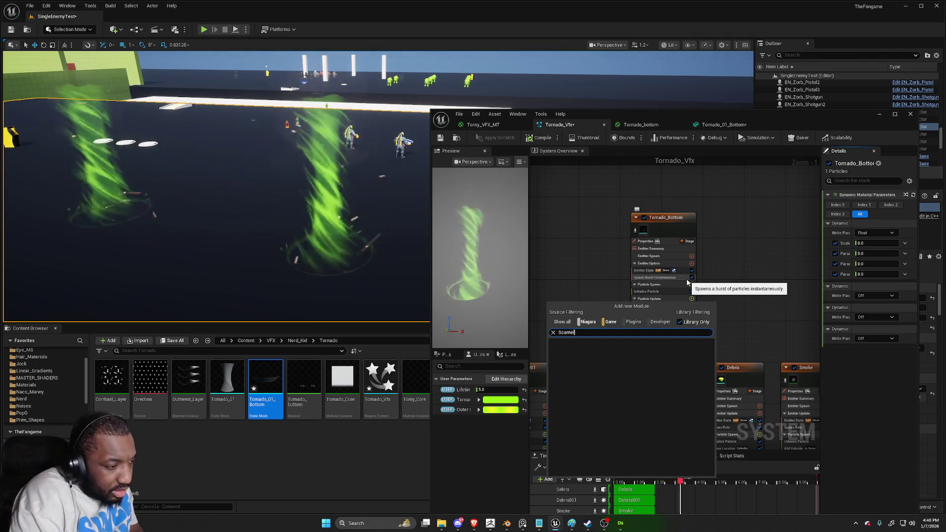
{"action": "key", "text": "BackSpace"}
{"action": "key", "text": "BackSpace"}
{"action": "key", "text": "BackSpace"}
{"action": "type", "text": "l"}
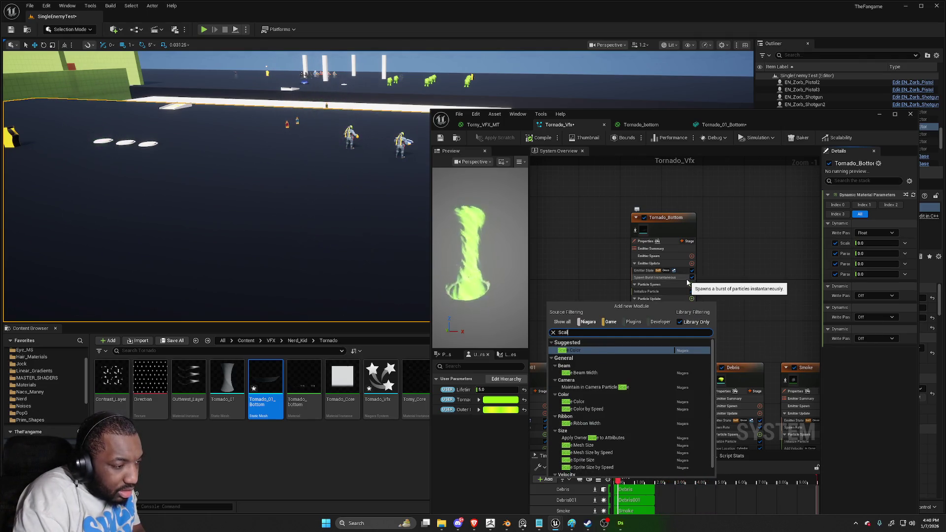
{"action": "type", "text": "e mesh"}
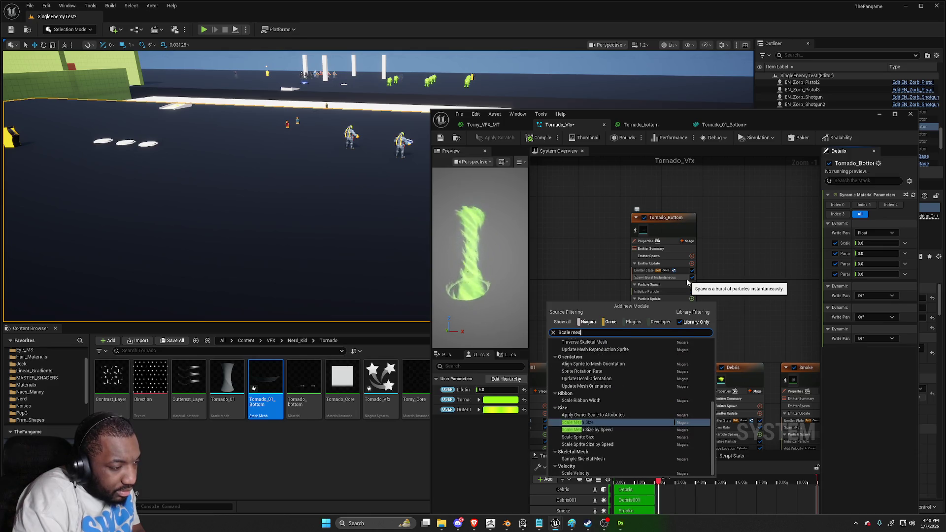
{"action": "key", "text": "Return"}
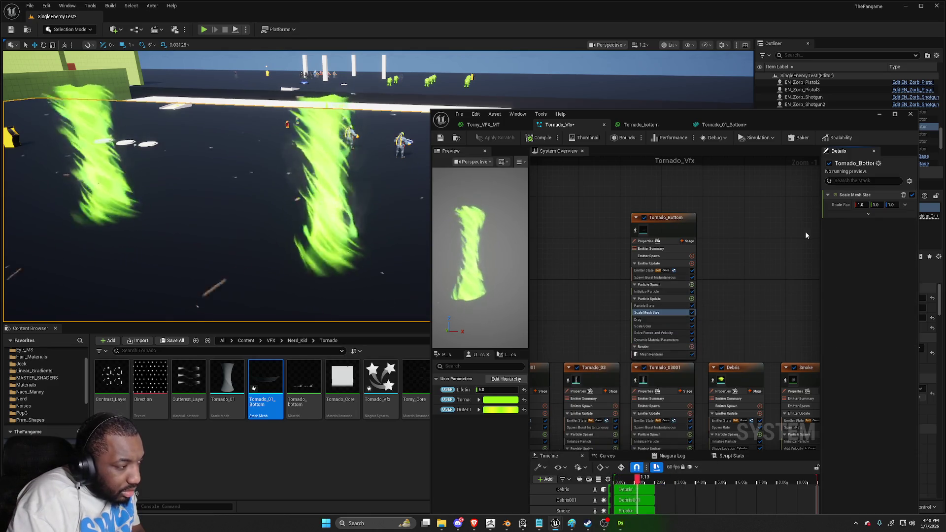
Try a Lerp Vector on the Scale Factor, then revert it to 1.0, 1.0, 1.0
{"action": "left_click", "coordinate": [904, 205]}
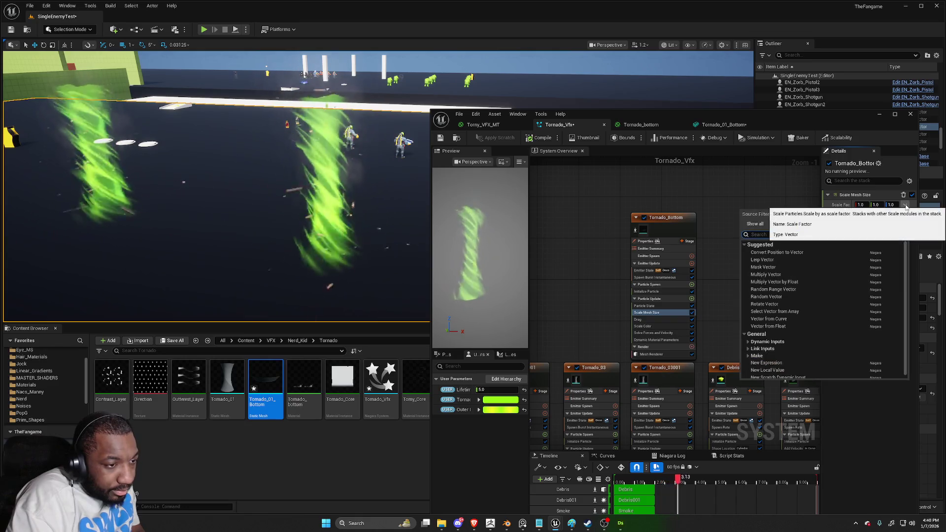
{"action": "type", "text": "uni"}
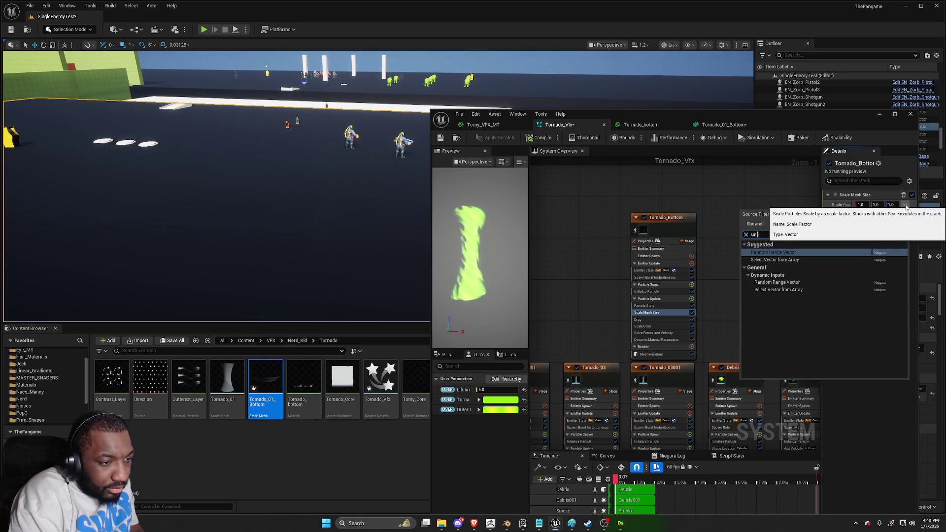
{"action": "key", "text": "BackSpace"}
{"action": "key", "text": "BackSpace"}
{"action": "key", "text": "BackSpace"}
{"action": "type", "text": "vec"}
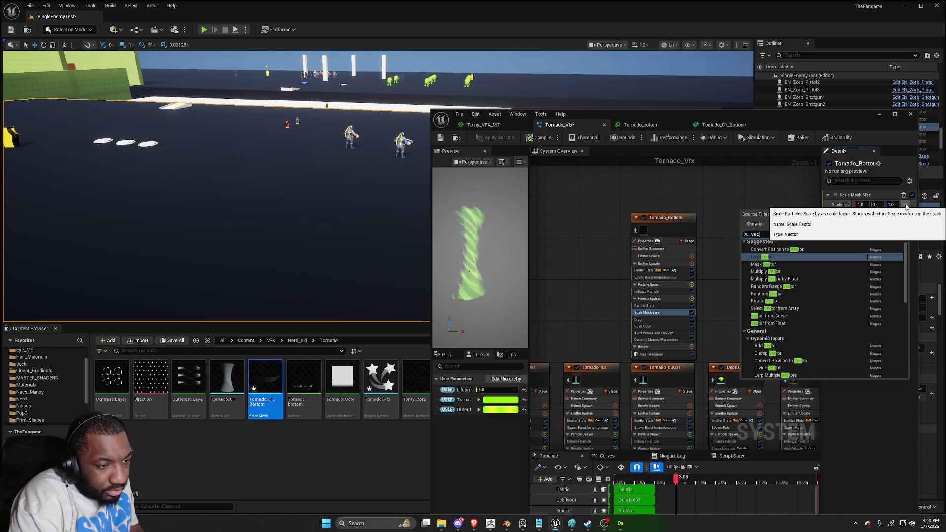
{"action": "key", "text": "Return"}
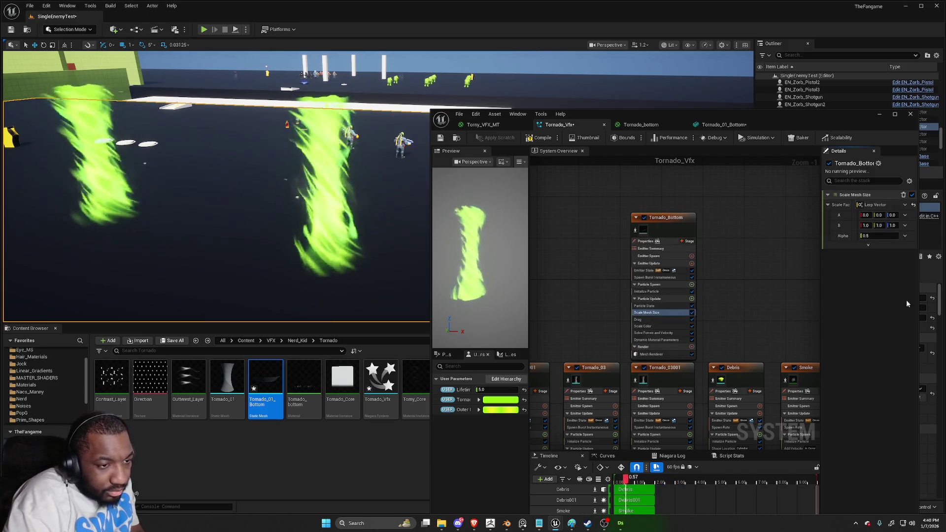
{"action": "left_click_drag", "start_coordinate": [821, 218], "coordinate": [730, 218]}
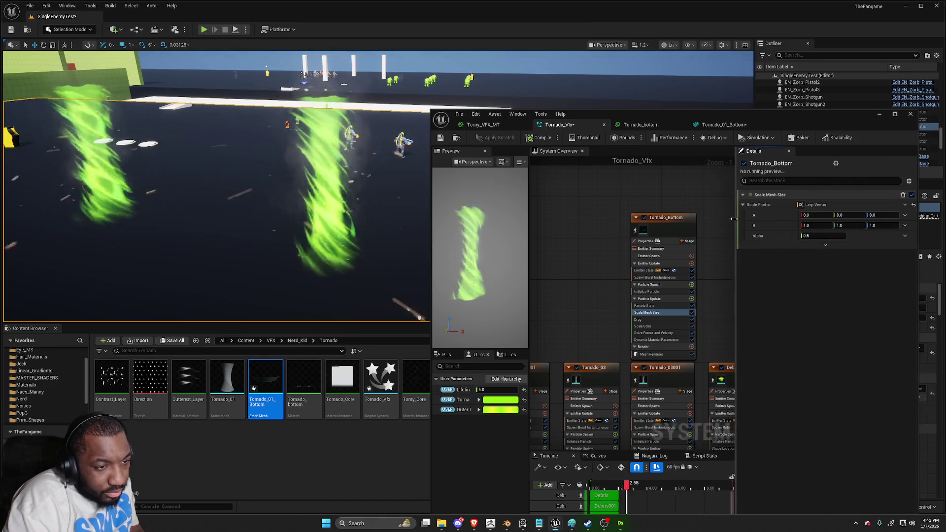
{"action": "left_click", "coordinate": [913, 206]}
{"action": "left_click", "coordinate": [904, 205]}
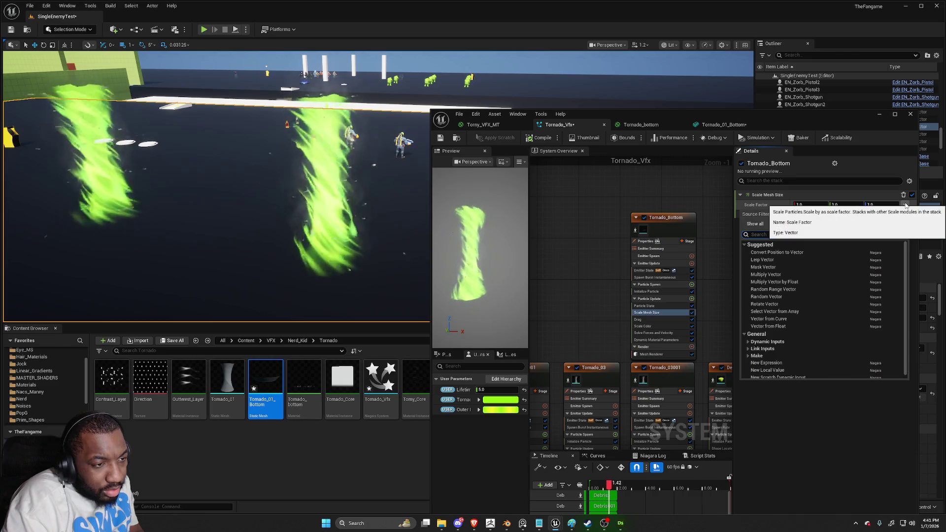
{"action": "left_click", "coordinate": [800, 204]}
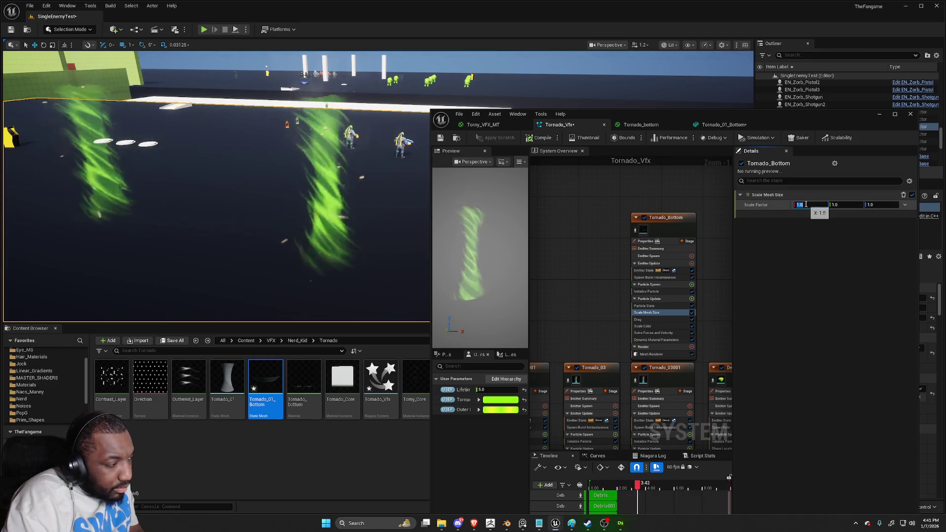
{"action": "left_click_drag", "start_coordinate": [709, 325], "coordinate": [679, 253]}
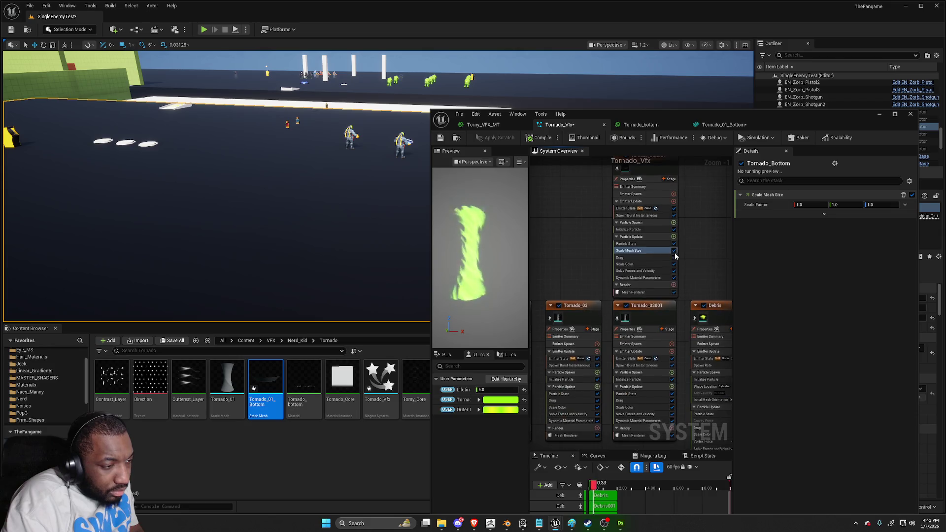
Set Tornado_Bottom's Initialize Particle Sprite Size Mode to Unset
{"action": "left_click", "coordinate": [673, 223]}
{"action": "type", "text": "ini"}
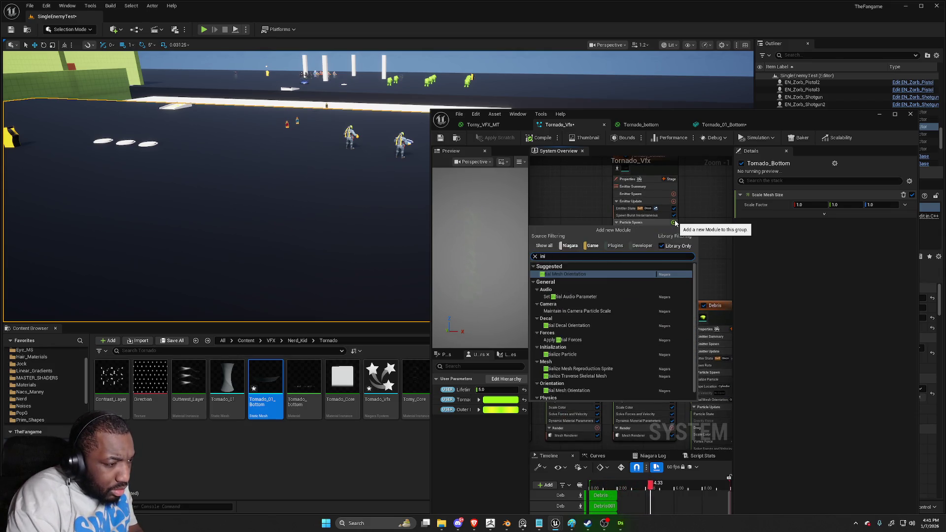
{"action": "key", "text": "Escape"}
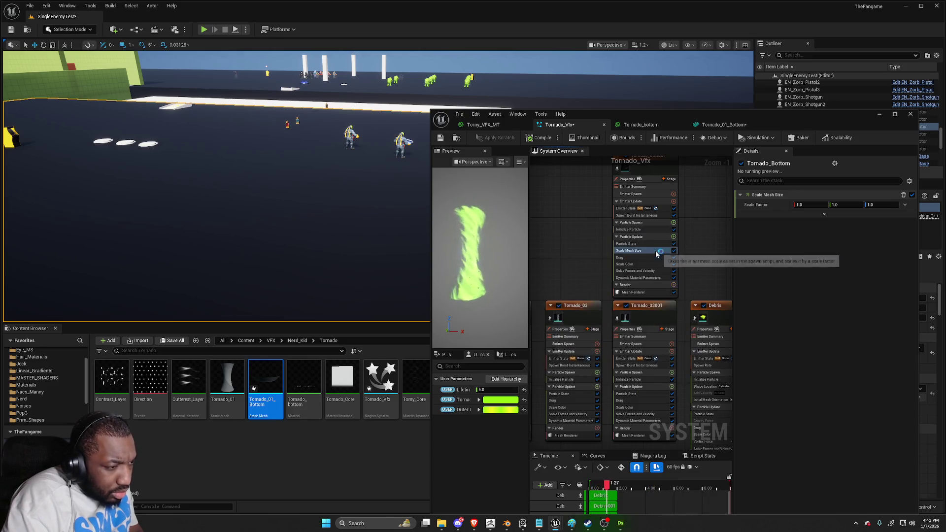
{"action": "left_click", "coordinate": [648, 229]}
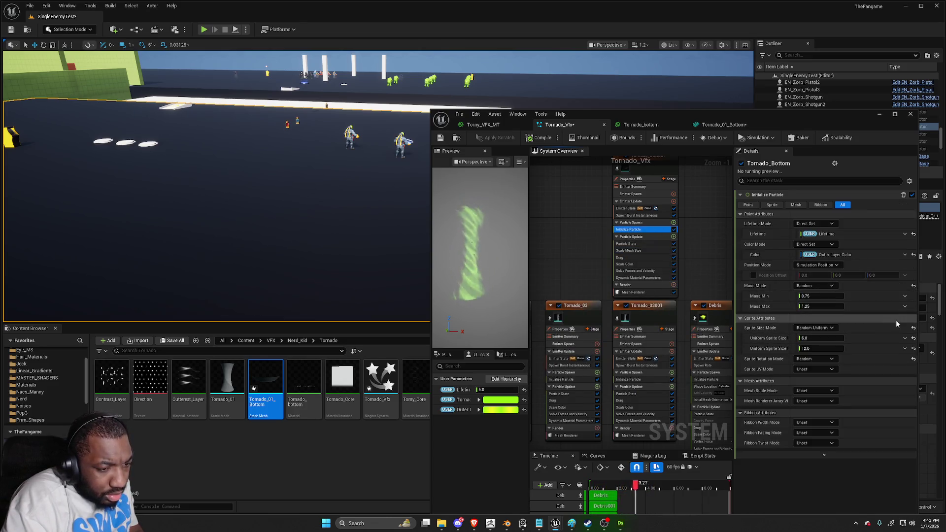
{"action": "left_click", "coordinate": [913, 329]}
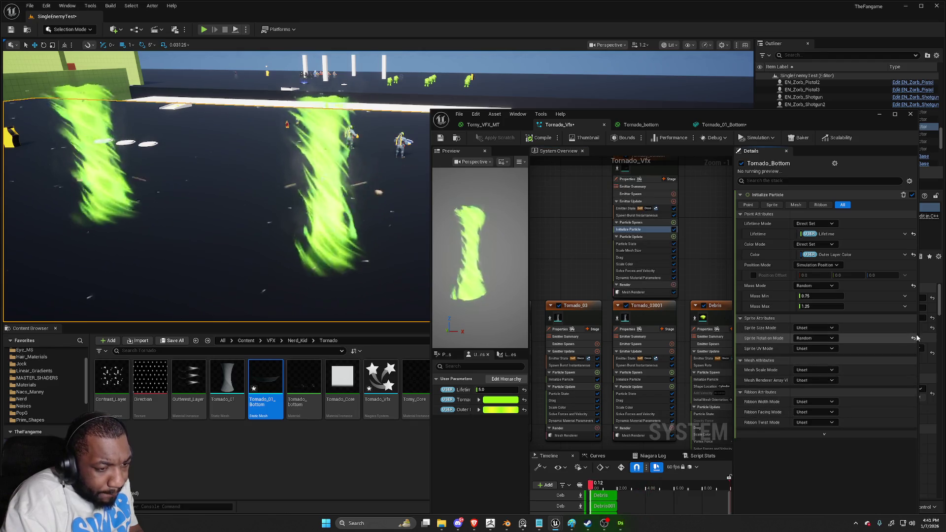
Switch Mesh Scale Mode to Uniform and raise Mesh Uniform Scale to about 1.11
{"action": "left_click", "coordinate": [915, 339]}
{"action": "left_click", "coordinate": [814, 370]}
{"action": "left_click", "coordinate": [822, 388]}
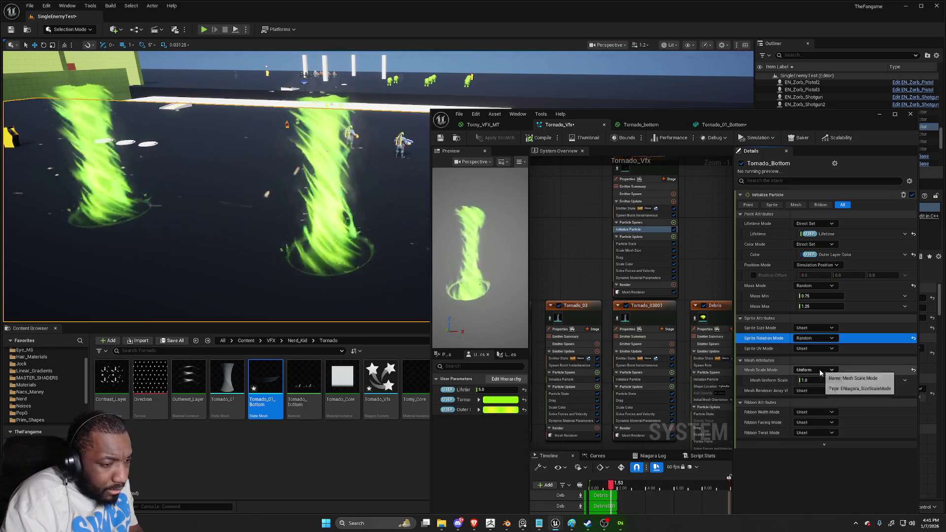
{"action": "left_click_drag", "start_coordinate": [813, 380], "coordinate": [828, 381]}
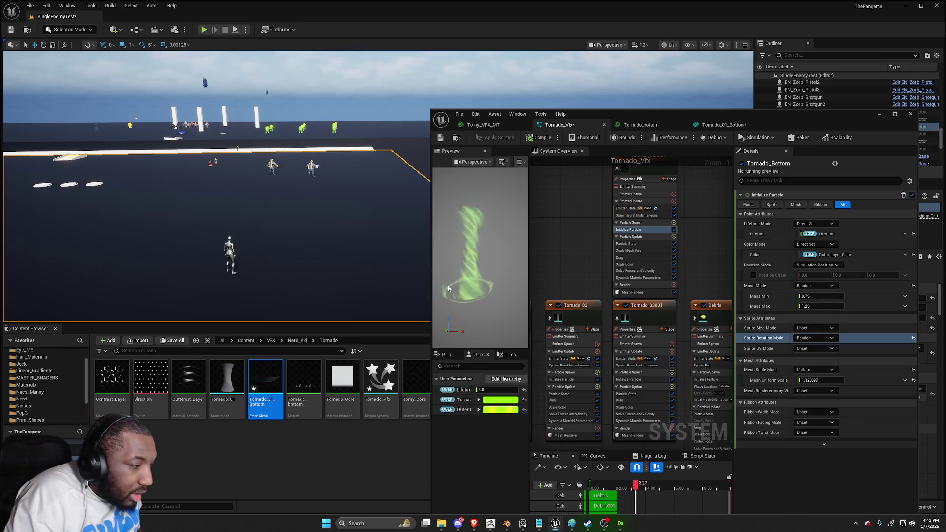
{"action": "key", "text": "alt+Tab"}
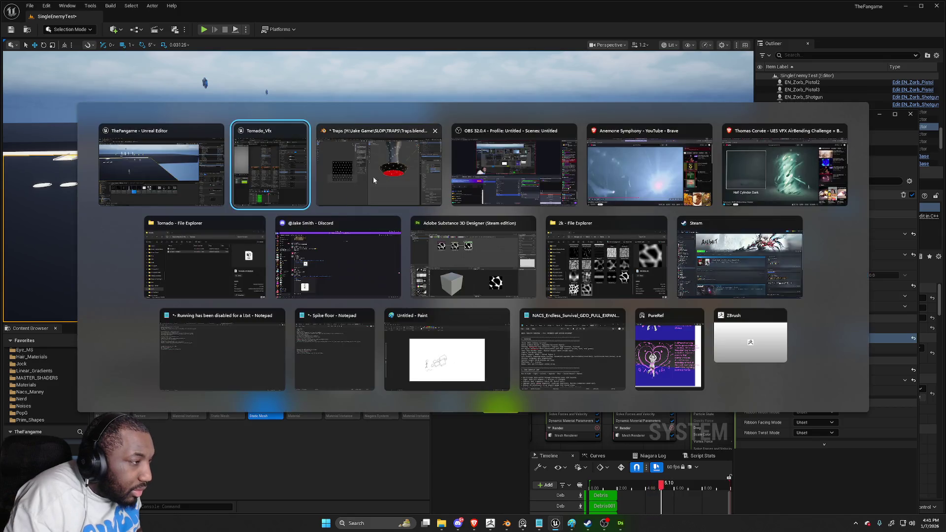
Scale the base mesh's inner edge loop down to about 0.48
{"action": "key", "text": "Tab"}
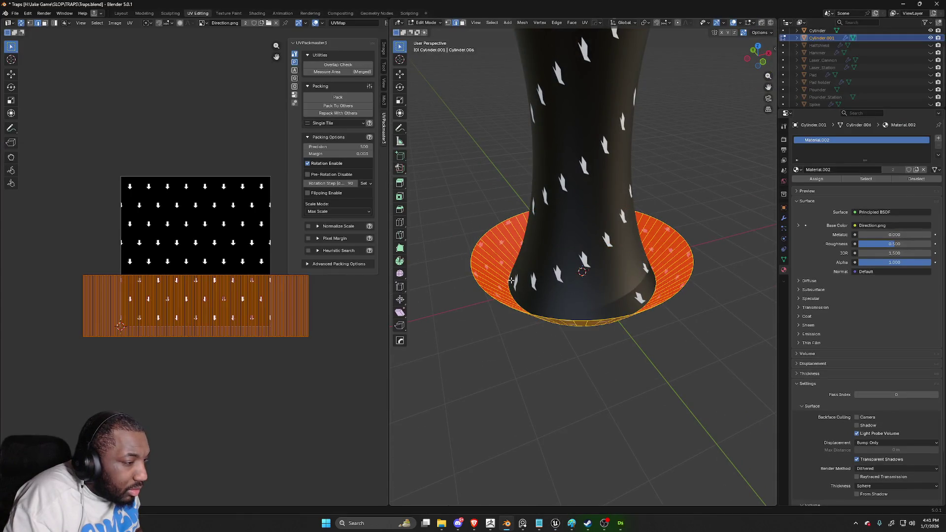
{"action": "left_click", "coordinate": [513, 280], "text": "alt"}
{"action": "key", "text": "shift+z"}
{"action": "key", "text": "s"}
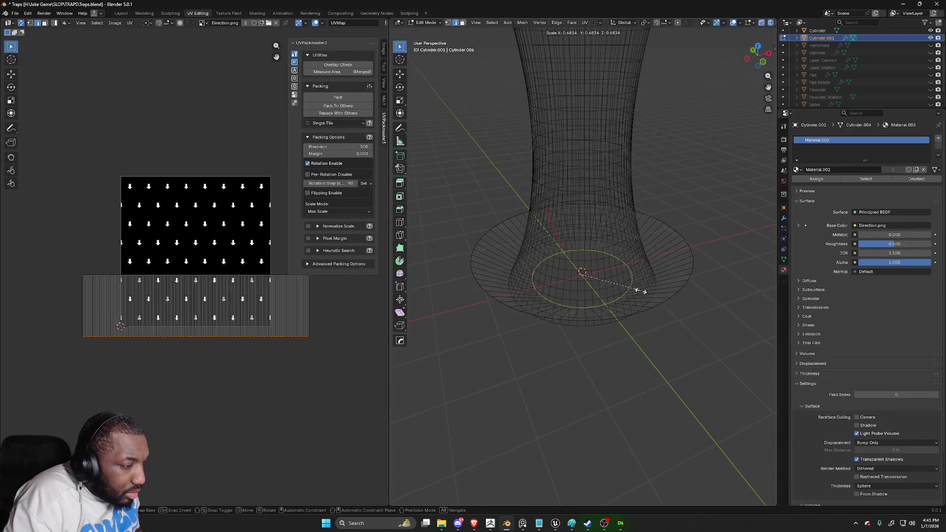
{"action": "key", "text": "Tab"}
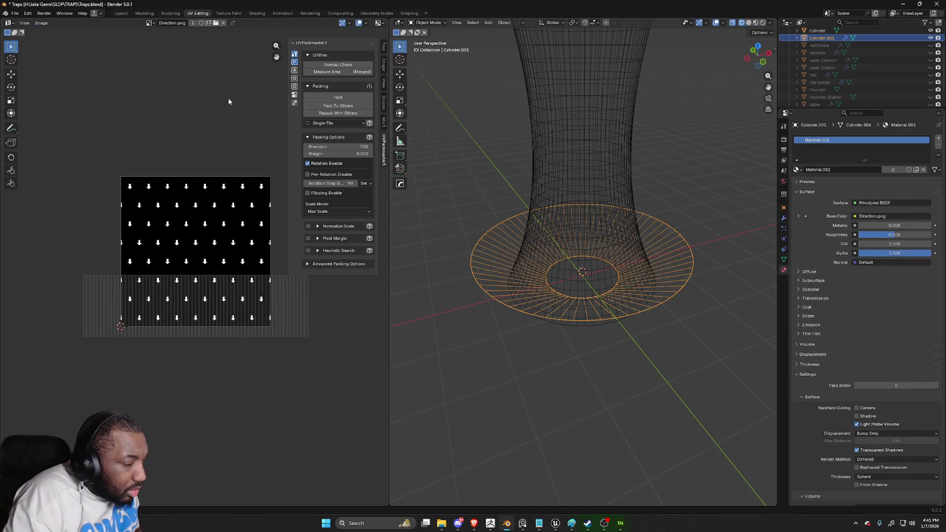
Export the mesh as FBX over the existing tornado bottom file in the Tornado folder
{"action": "left_click", "coordinate": [15, 14]}
{"action": "mouse_move", "coordinate": [30, 126]}
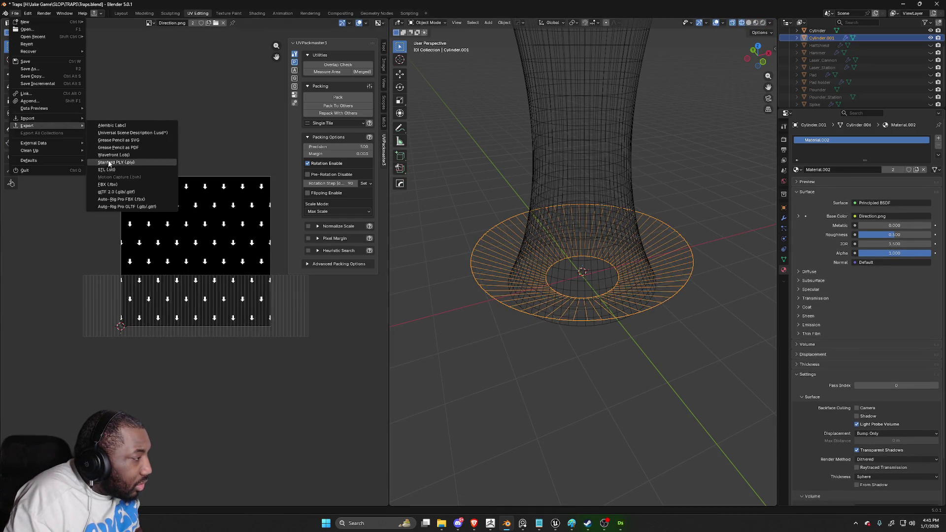
{"action": "left_click", "coordinate": [109, 184]}
{"action": "double_click", "coordinate": [542, 121]}
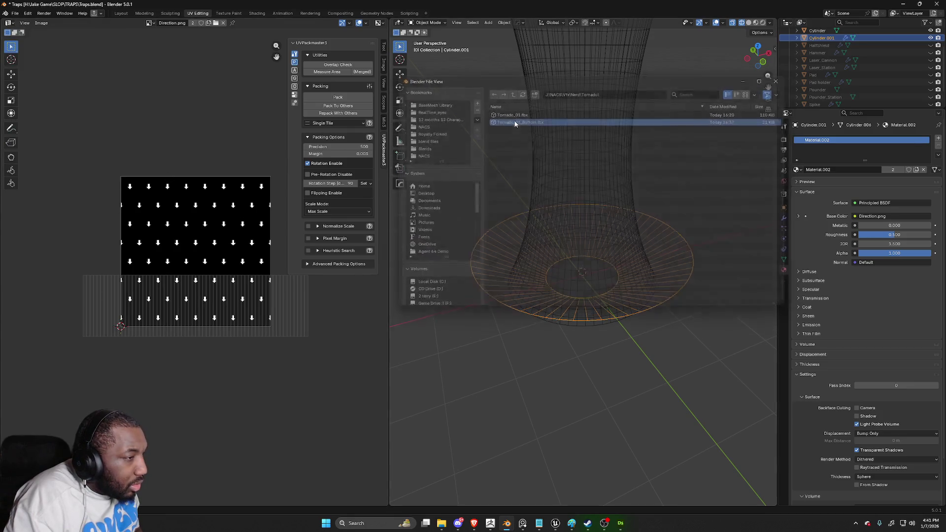
{"action": "key", "text": "alt+Tab"}
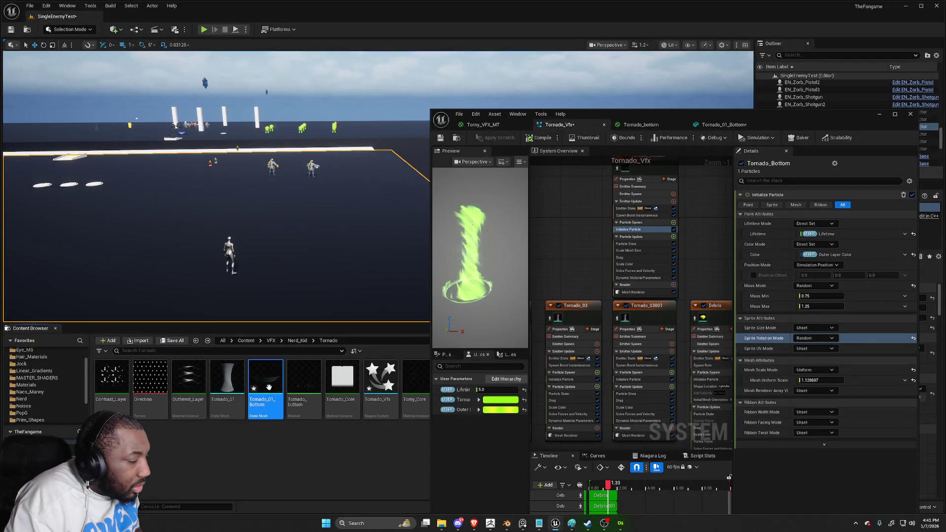
Reimport Tornado_01_Bottom and raise Tornado_Bottom's Mesh Uniform Scale to about 1.45
{"action": "right_click", "coordinate": [268, 384]}
{"action": "left_click", "coordinate": [315, 168]}
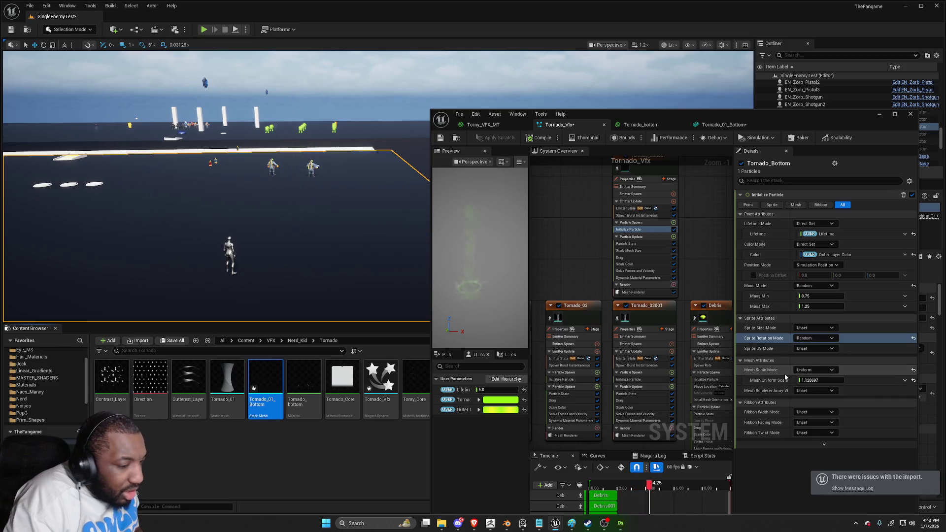
{"action": "left_click", "coordinate": [812, 380]}
{"action": "mouse_move", "coordinate": [812, 379]}
{"action": "left_mouse_down"}
{"action": "mouse_move", "coordinate": [840, 380]}
{"action": "mouse_move", "coordinate": [819, 380]}
{"action": "left_mouse_up"}
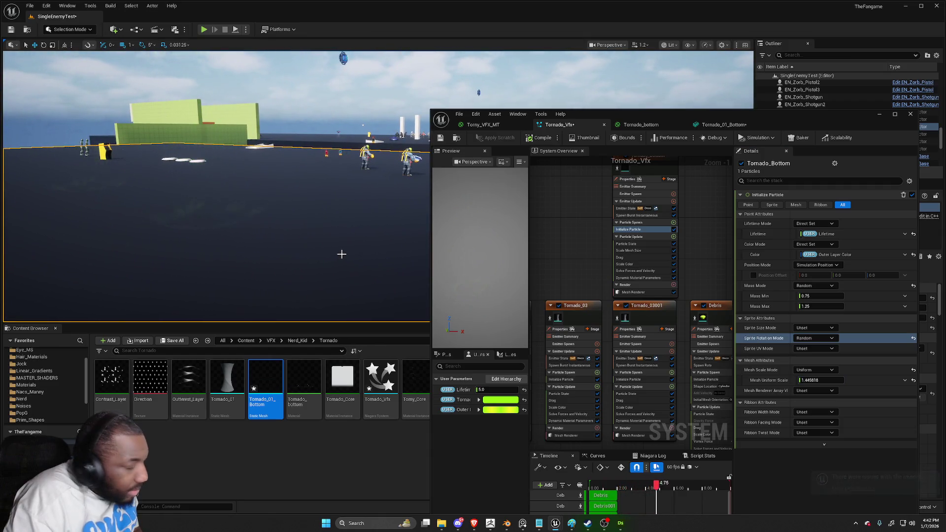
{"action": "key", "text": "alt+Tab"}
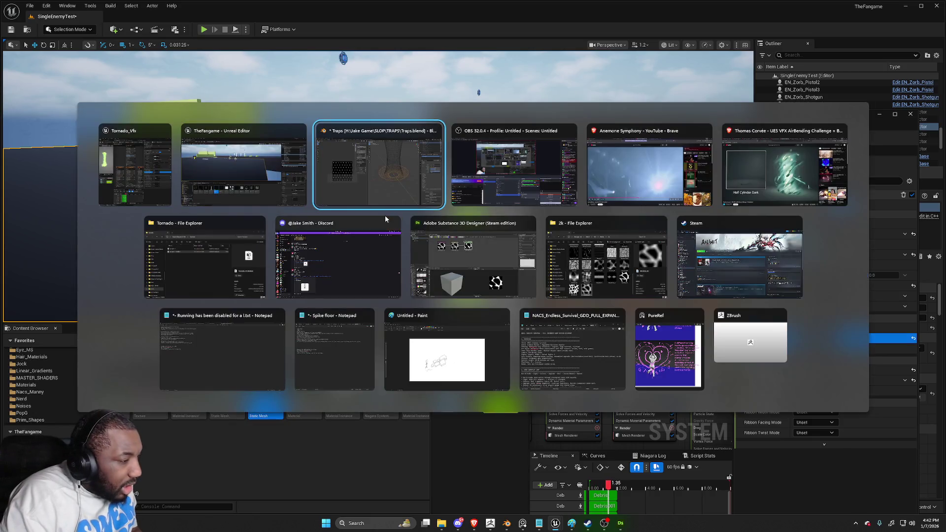
Slide a new edge loop up the bowl's flared rim and grow the ring's face selection
{"action": "key", "text": "shift+z"}
{"action": "key", "text": "g"}
{"action": "key", "text": "z"}
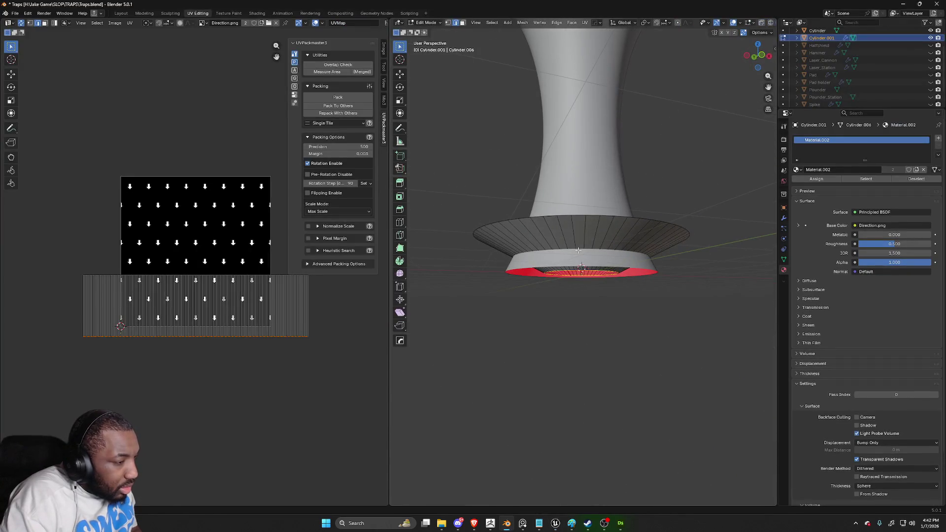
{"action": "key", "text": "g"}
{"action": "key", "text": "g"}
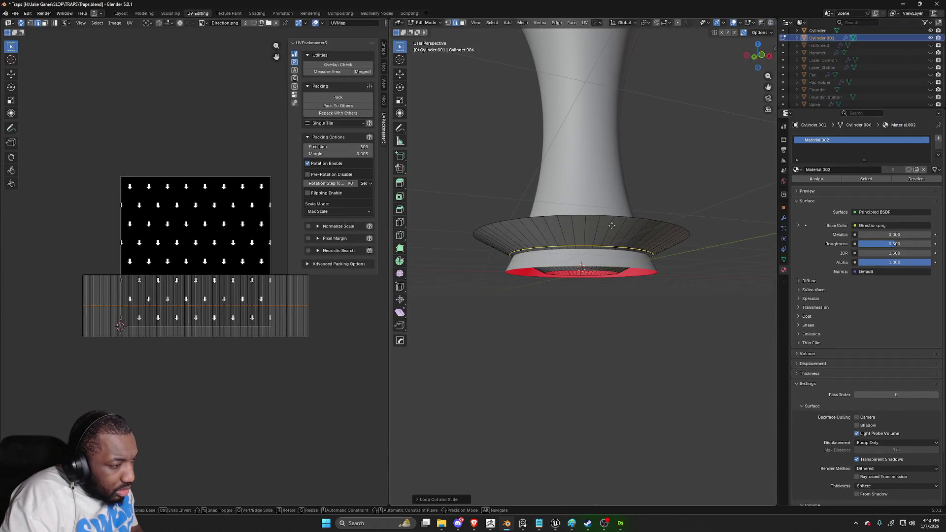
{"action": "left_click", "coordinate": [622, 222]}
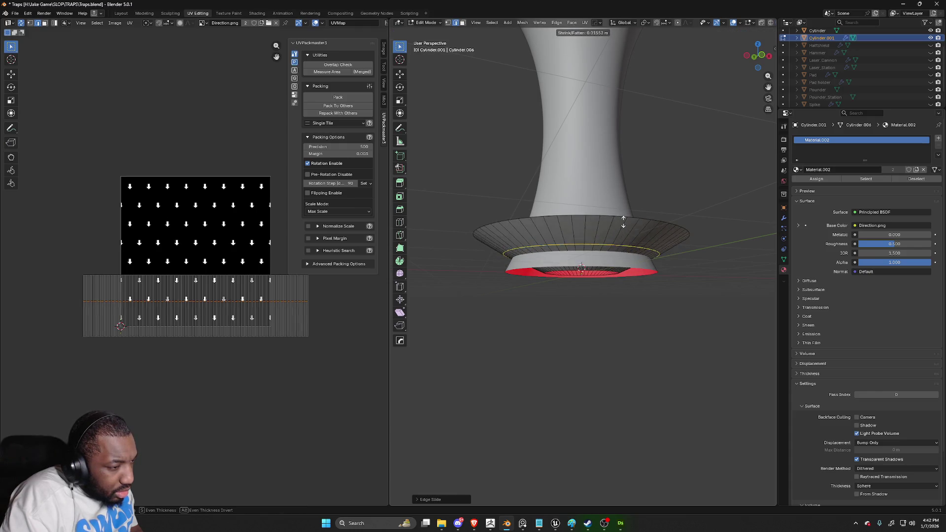
{"action": "key", "text": "Tab"}
{"action": "key", "text": "Tab"}
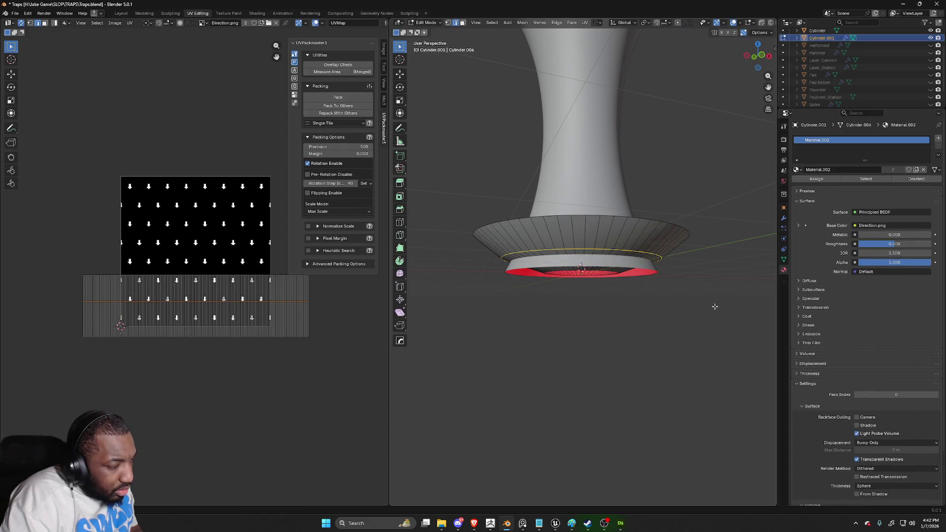
{"action": "key", "text": "ctrl+KP_Add"}
{"action": "key", "text": "ctrl+KP_Add"}
{"action": "key", "text": "ctrl+KP_Add"}
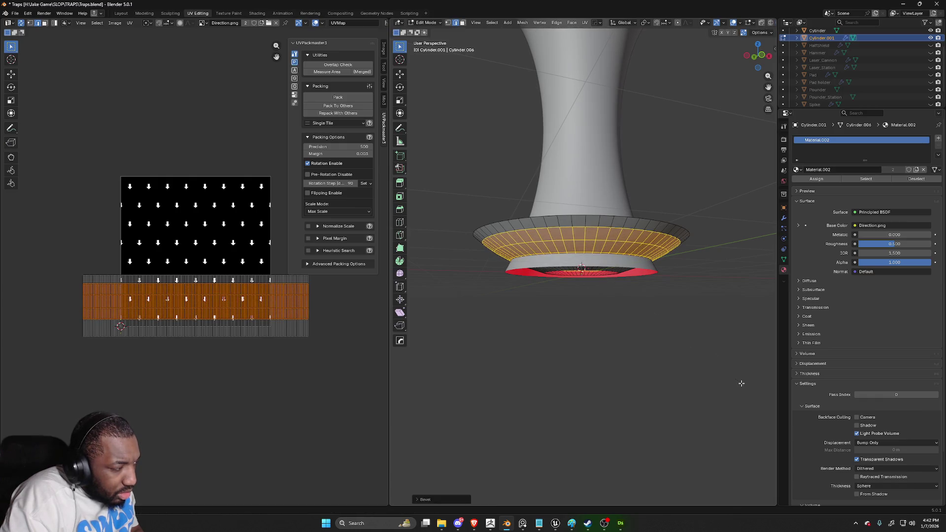
{"action": "key", "text": "Tab"}
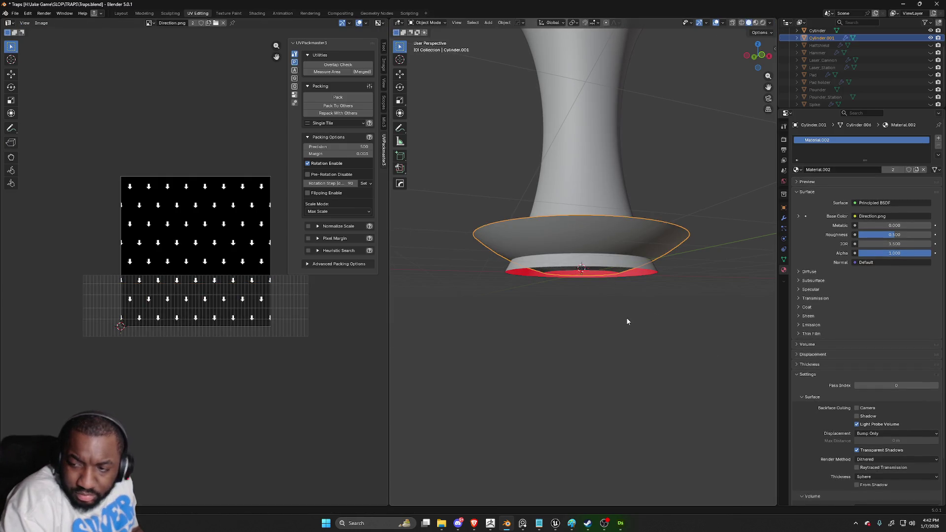
{"action": "scroll", "coordinate": [607, 309], "scroll_direction": "down", "scroll_amount": 3}
{"action": "key", "text": "shift+z"}
Export the ring over Tornado_01_Bottom.fbx and minimize Blender
{"action": "left_click", "coordinate": [15, 14]}
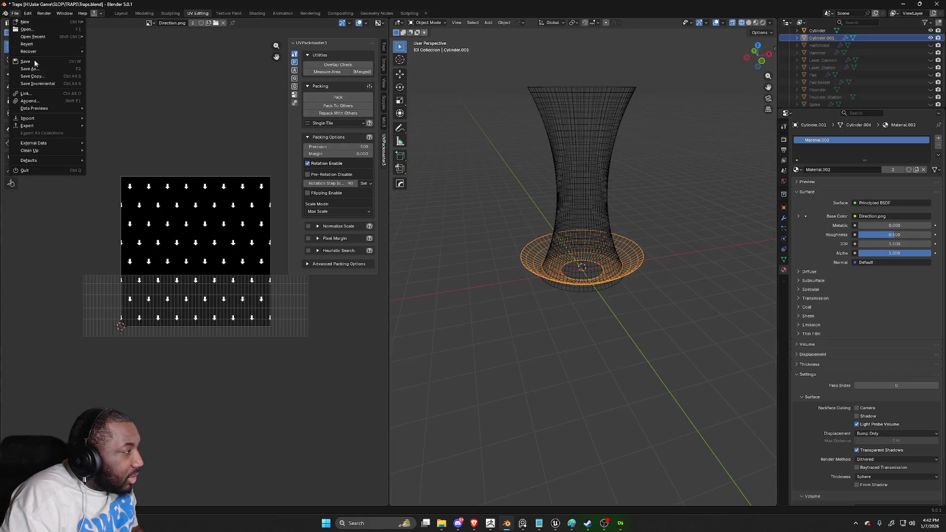
{"action": "mouse_move", "coordinate": [59, 126]}
{"action": "left_click", "coordinate": [107, 185]}
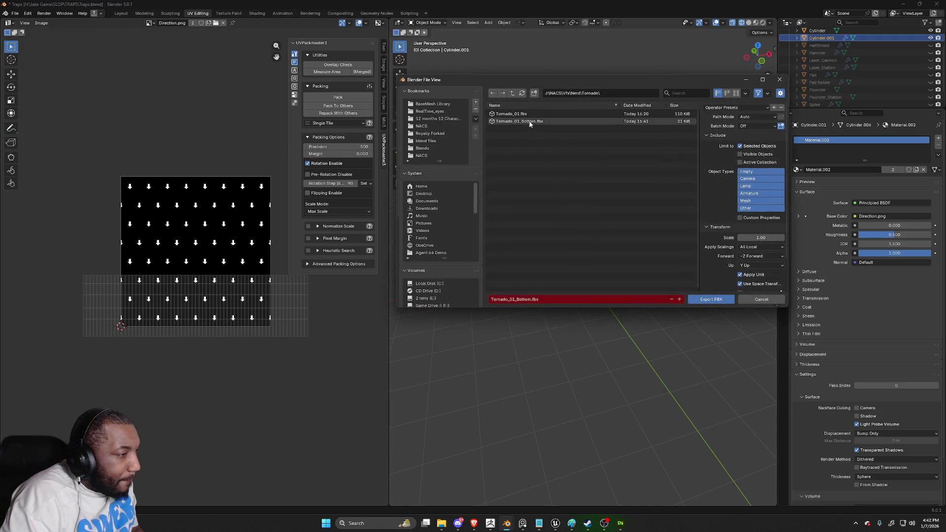
{"action": "left_click", "coordinate": [706, 300]}
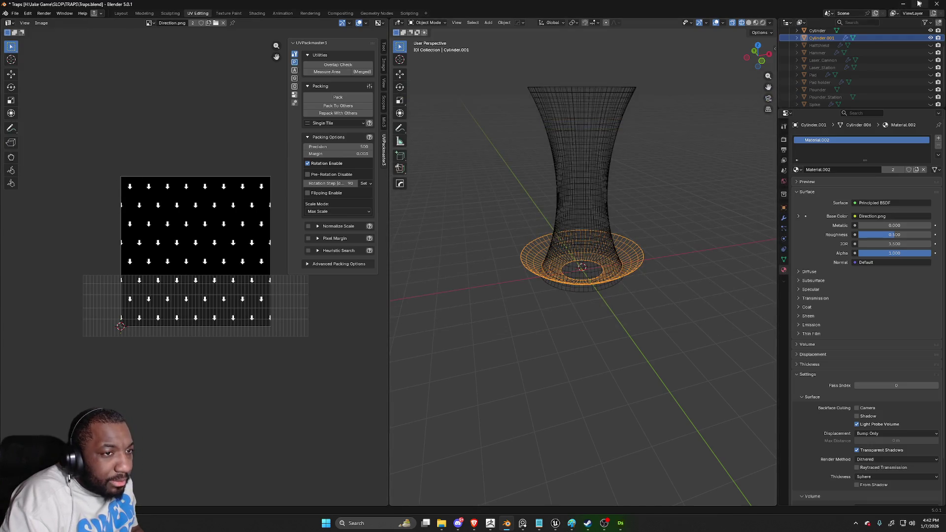
{"action": "left_click", "coordinate": [903, 4]}
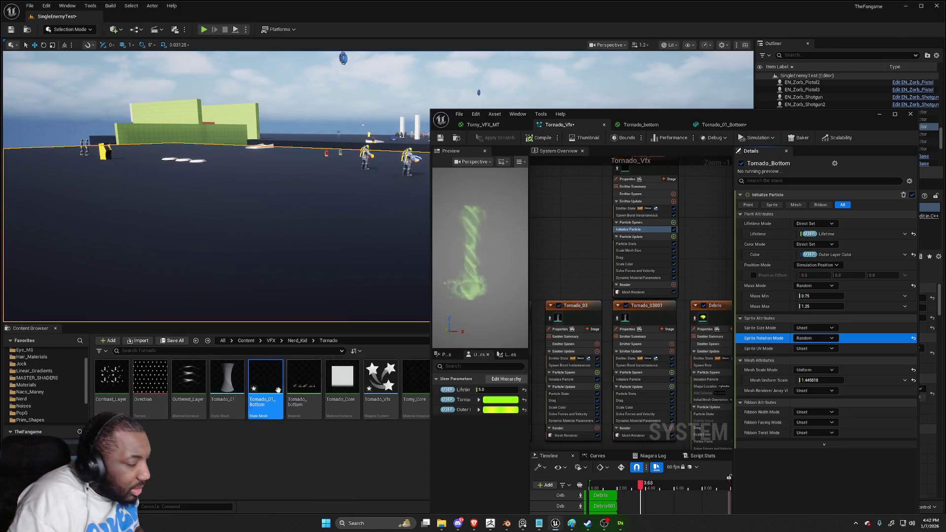
Reimport Tornado_01_Bottom and set Tornado_Bottom's Mesh Uniform Scale to about 1.55
{"action": "right_click", "coordinate": [280, 389]}
{"action": "left_click", "coordinate": [306, 163]}
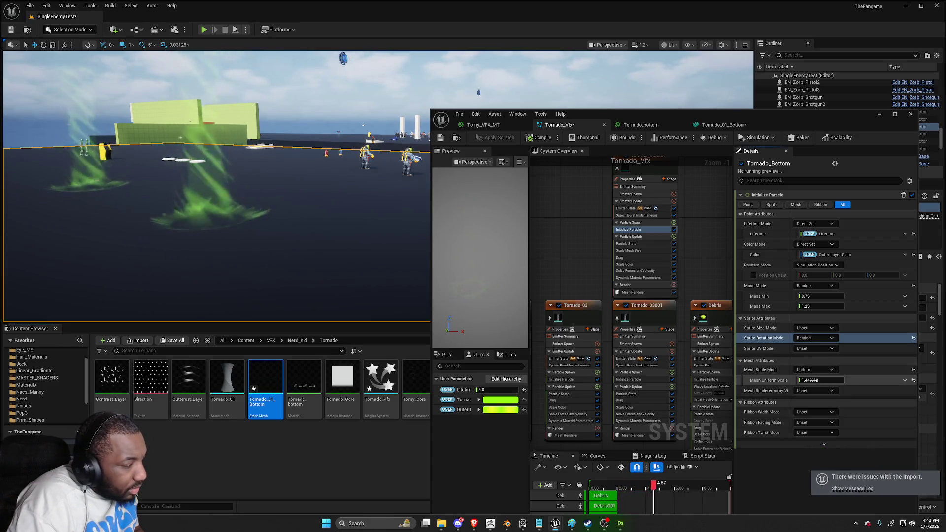
{"action": "left_click_drag", "start_coordinate": [810, 380], "coordinate": [802, 378]}
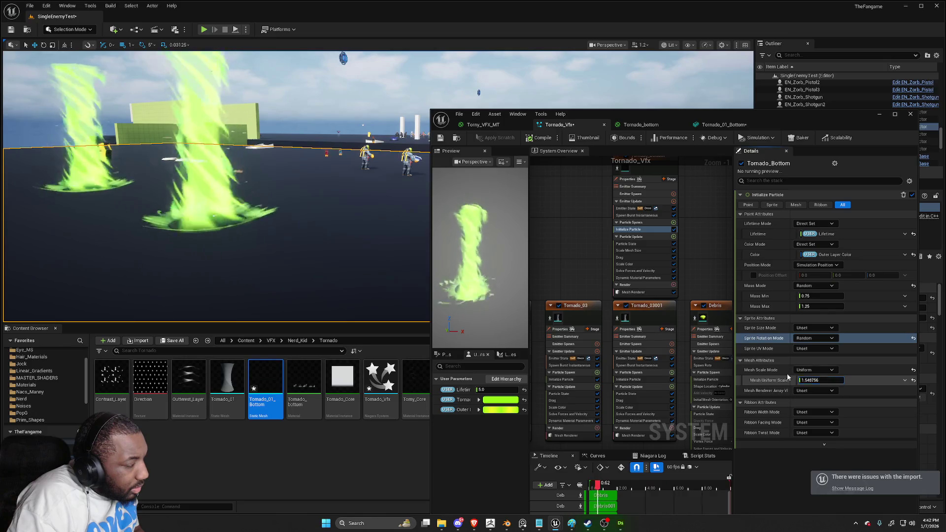
{"action": "key", "text": "alt+Tab"}
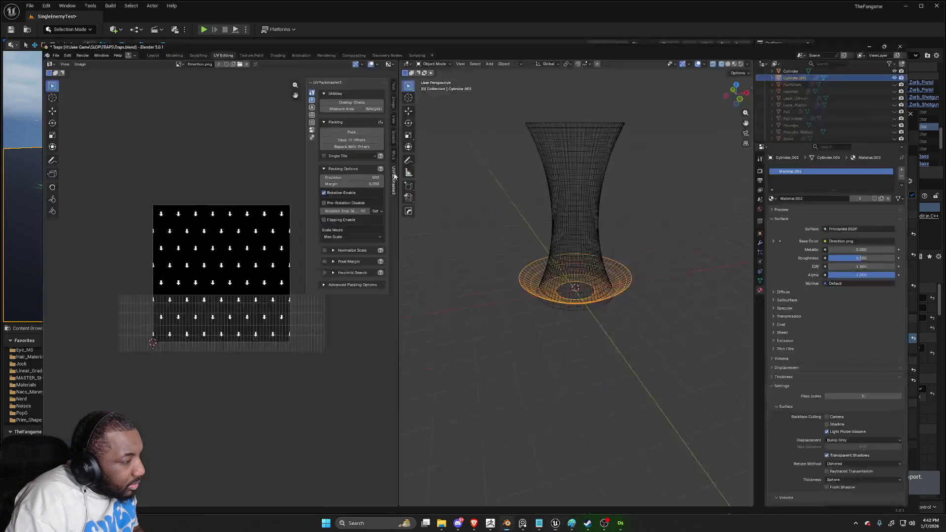
Move the ring's selected vertices vertically in the front orthographic view
{"action": "key", "text": "Tab"}
{"action": "key", "text": "KP_1"}
{"action": "key", "text": "g"}
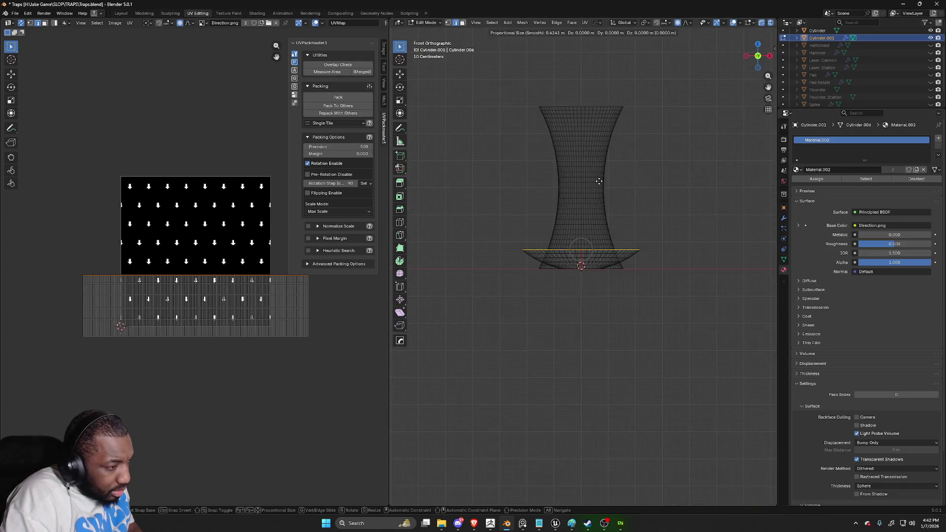
{"action": "scroll", "coordinate": [598, 181], "scroll_direction": "down", "scroll_amount": 10}
{"action": "key", "text": "z"}
{"action": "left_click", "coordinate": [600, 173]}
Proportionally scale the selected vertices along Z by about 1.81
{"action": "key", "text": "s"}
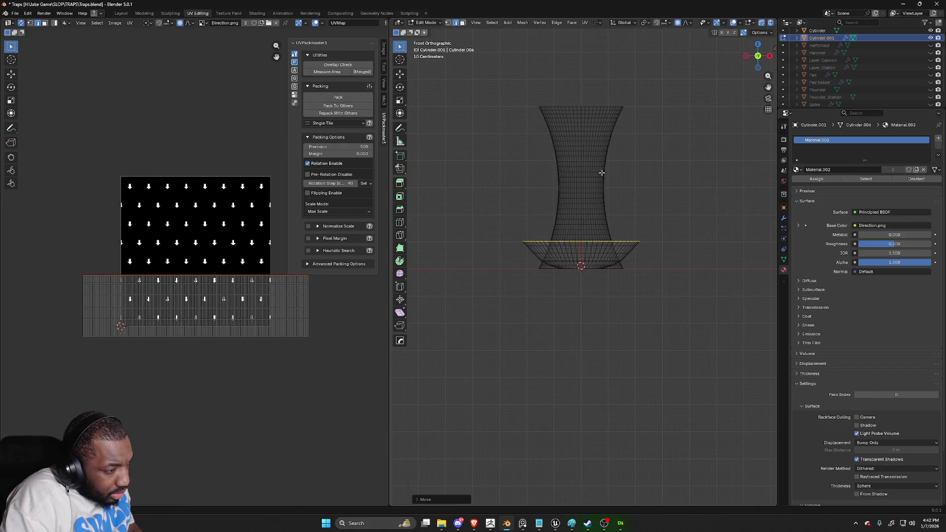
{"action": "key", "text": "x"}
{"action": "key", "text": "z"}
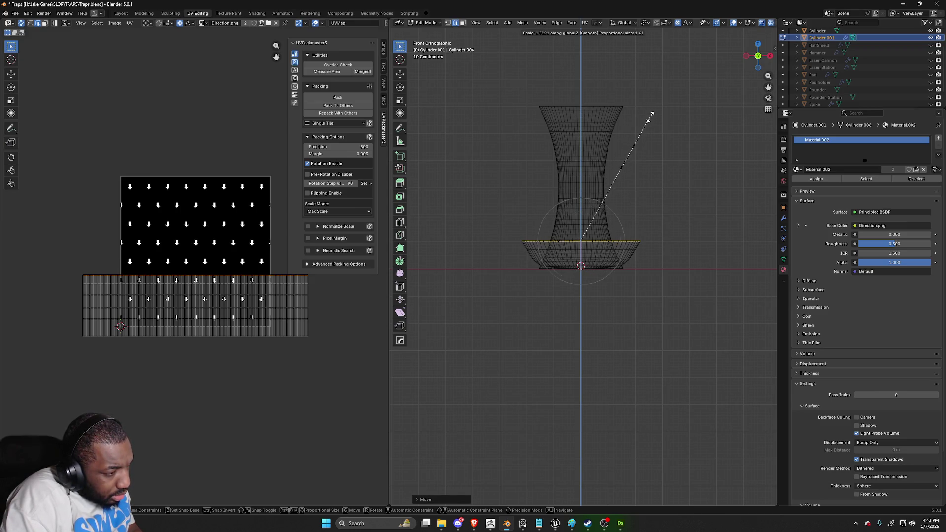
{"action": "left_click", "coordinate": [651, 116]}
{"action": "key", "text": "shift+z"}
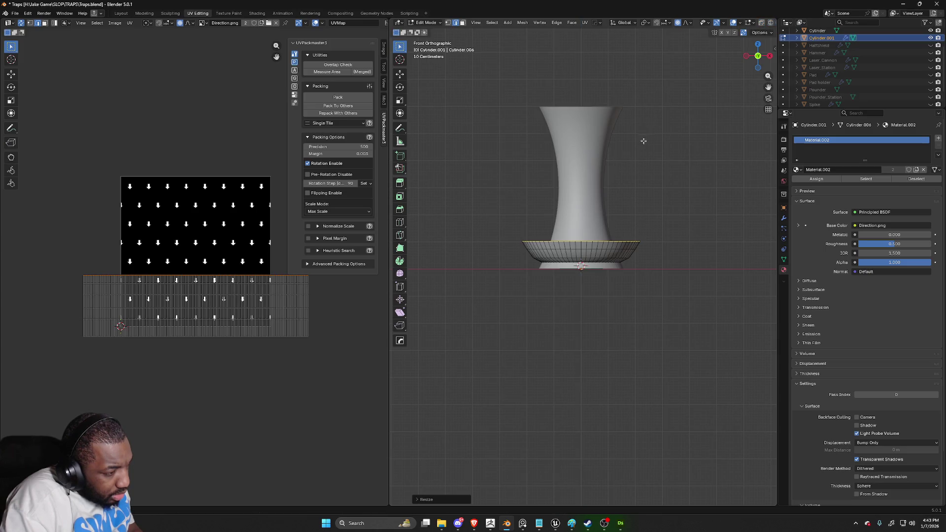
{"action": "key", "text": "Tab"}
{"action": "key", "text": "shift+z"}
Select the bowl object and start an FBX export of it
{"action": "left_click", "coordinate": [547, 254]}
{"action": "key", "text": "shift+z"}
{"action": "mouse_move", "coordinate": [547, 254]}
{"action": "left_mouse_down"}
{"action": "mouse_move", "coordinate": [511, 256]}
{"action": "mouse_move", "coordinate": [415, 194]}
{"action": "left_mouse_up"}
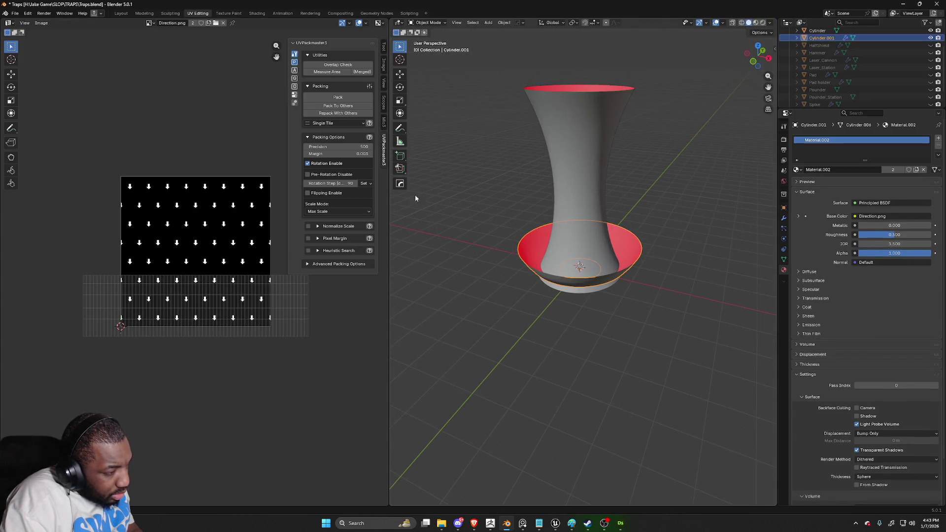
{"action": "left_click", "coordinate": [14, 14]}
{"action": "mouse_move", "coordinate": [49, 127]}
{"action": "left_click", "coordinate": [131, 191]}
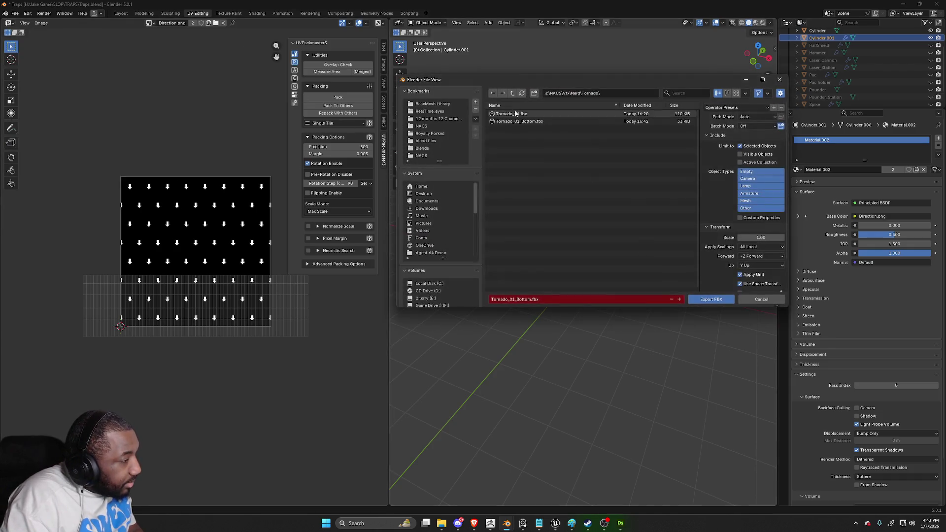
Overwrite Tornado_01_Bottom.fbx with the reshaped ring, then minimize Blender to get back to Unreal
{"action": "double_click", "coordinate": [548, 123]}
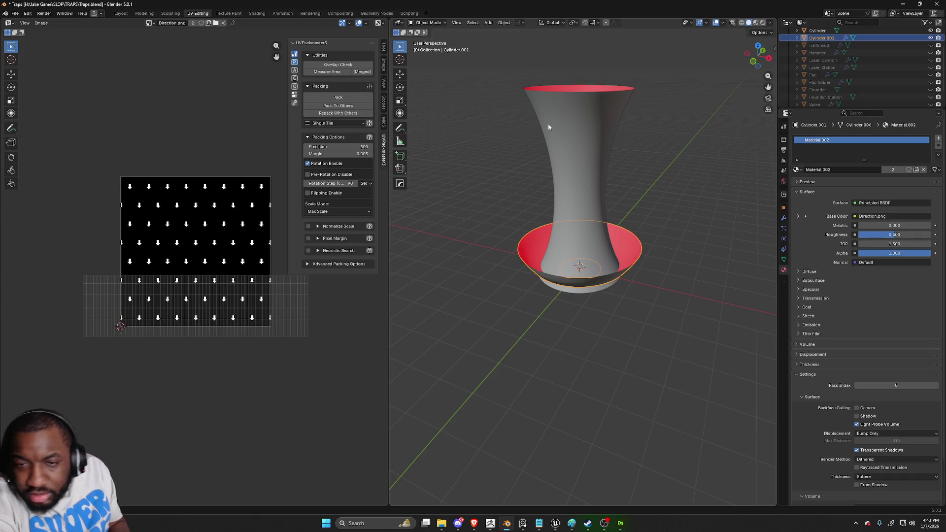
{"action": "left_click", "coordinate": [902, 4]}
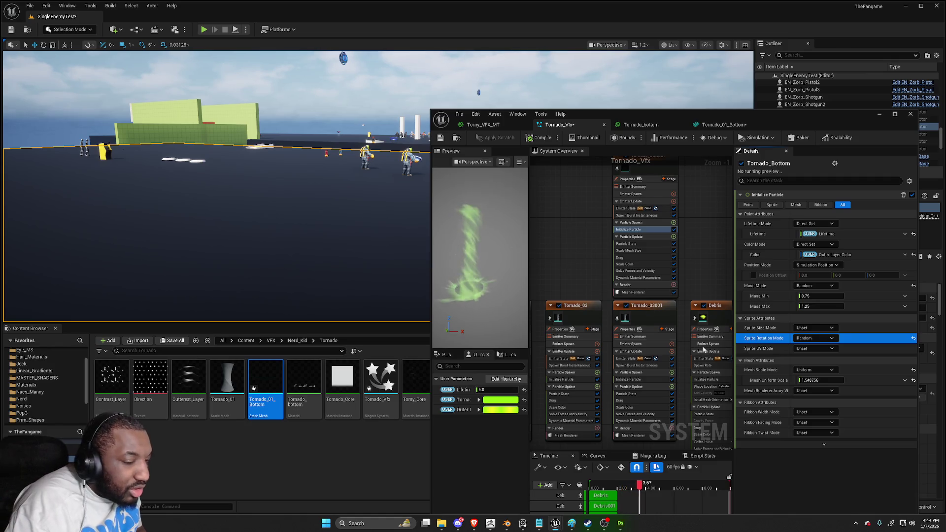
Lower Tornado_Bottom's mesh uniform scale to about 1.33 and set the Scale Mesh Size Z factor to 2.0
{"action": "mouse_move", "coordinate": [815, 379]}
{"action": "left_mouse_down"}
{"action": "mouse_move", "coordinate": [801, 380]}
{"action": "mouse_move", "coordinate": [837, 380]}
{"action": "left_mouse_up"}
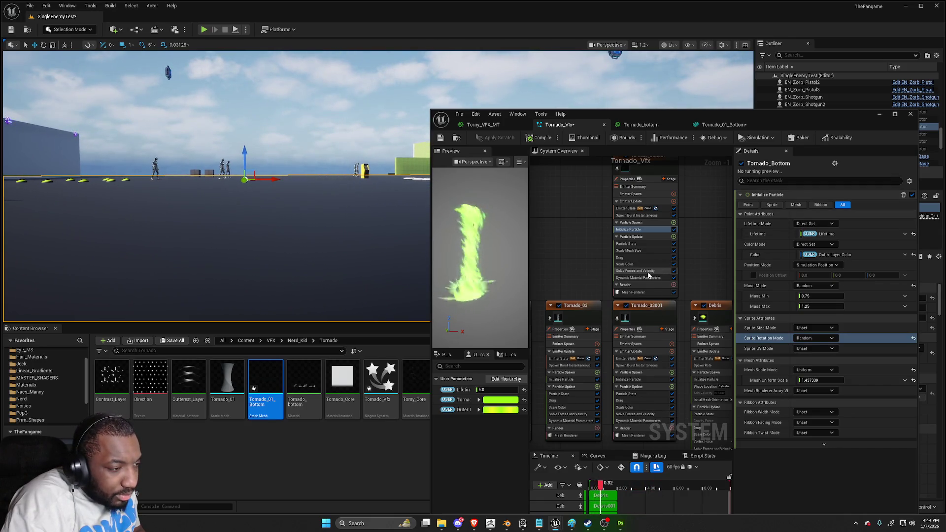
{"action": "left_click", "coordinate": [647, 250]}
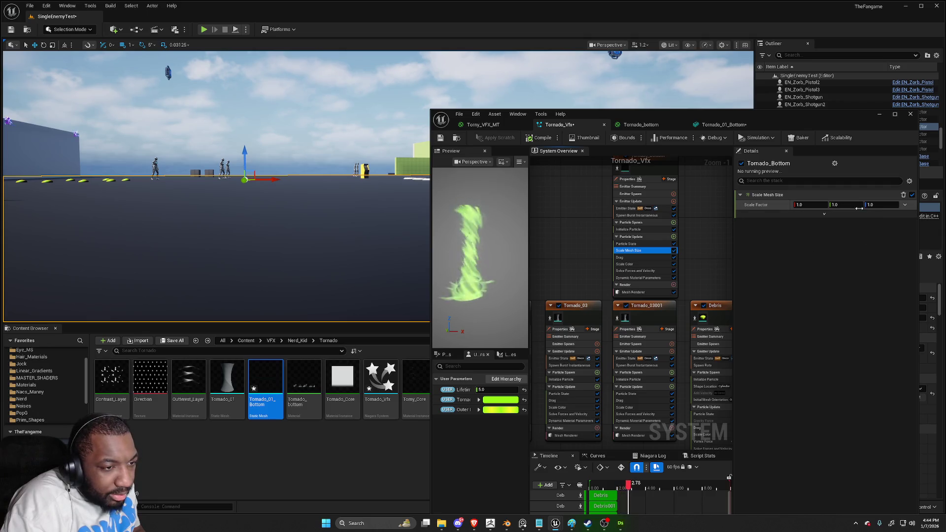
{"action": "type", "text": "2"}
{"action": "key", "text": "Return"}
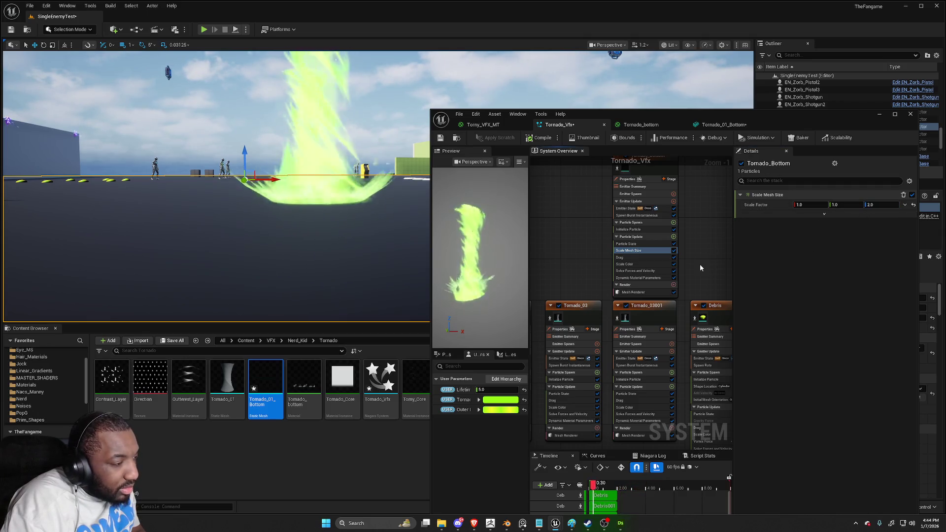
{"action": "left_click_drag", "start_coordinate": [327, 237], "coordinate": [328, 226]}
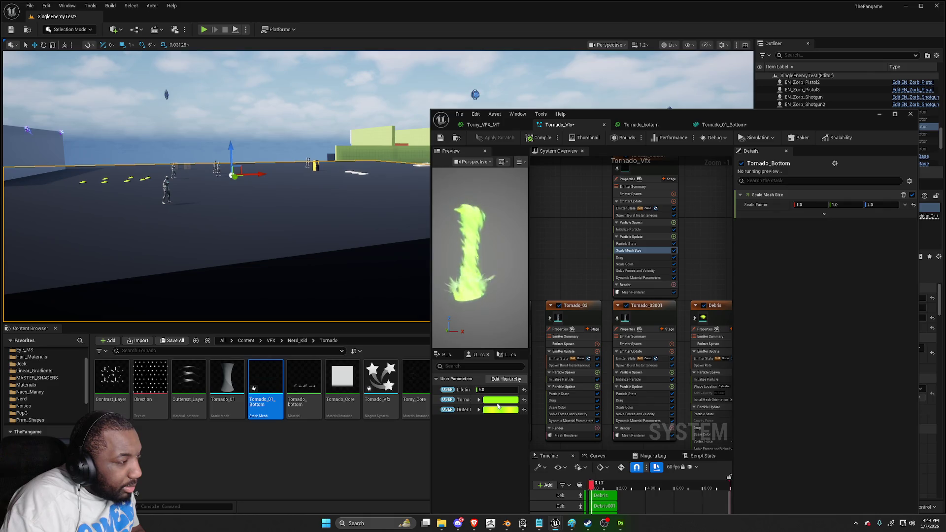
Set Tornado Color and Outer Layer Color to bright orange (FFC700, V 10)
{"action": "left_click", "coordinate": [499, 404]}
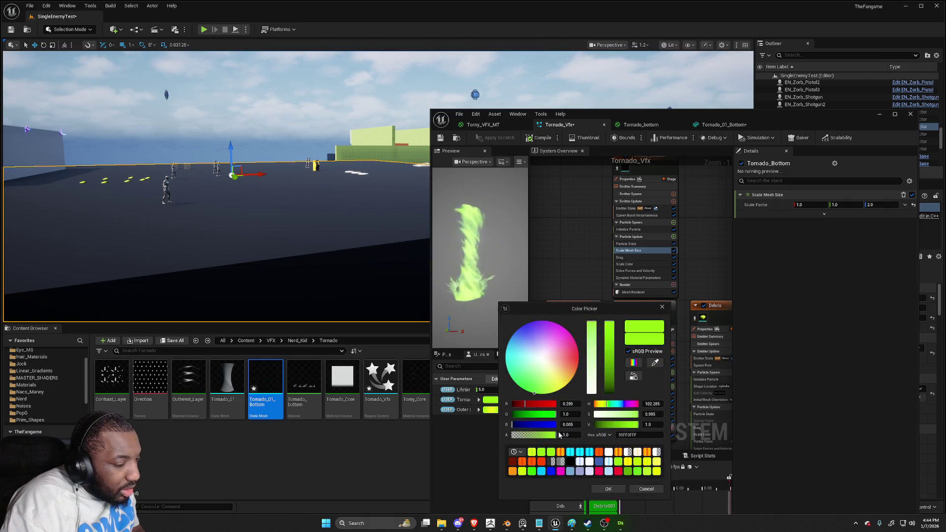
{"action": "left_click", "coordinate": [560, 451]}
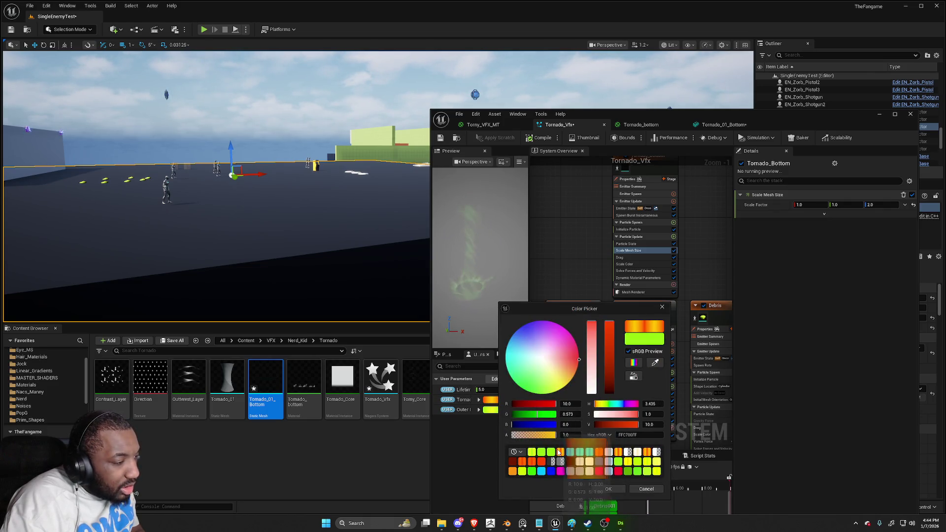
{"action": "left_click", "coordinate": [608, 489]}
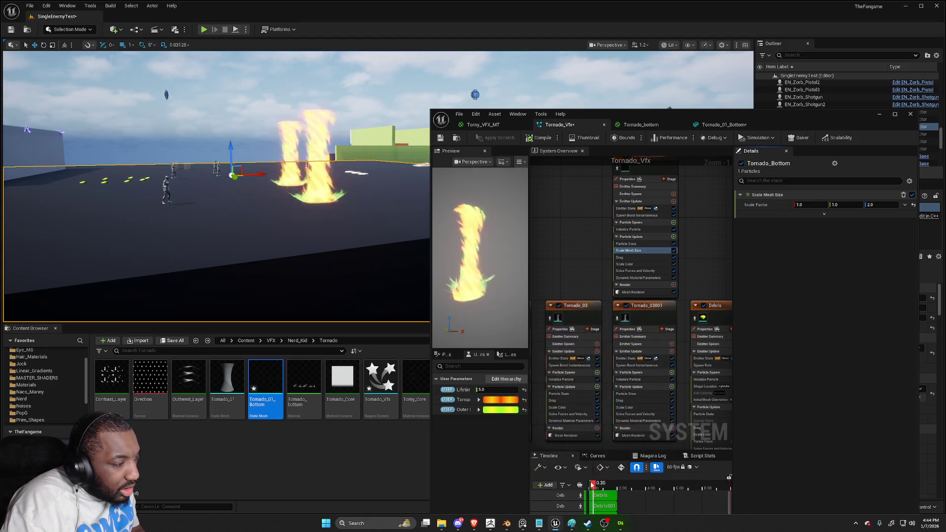
{"action": "left_click", "coordinate": [499, 412]}
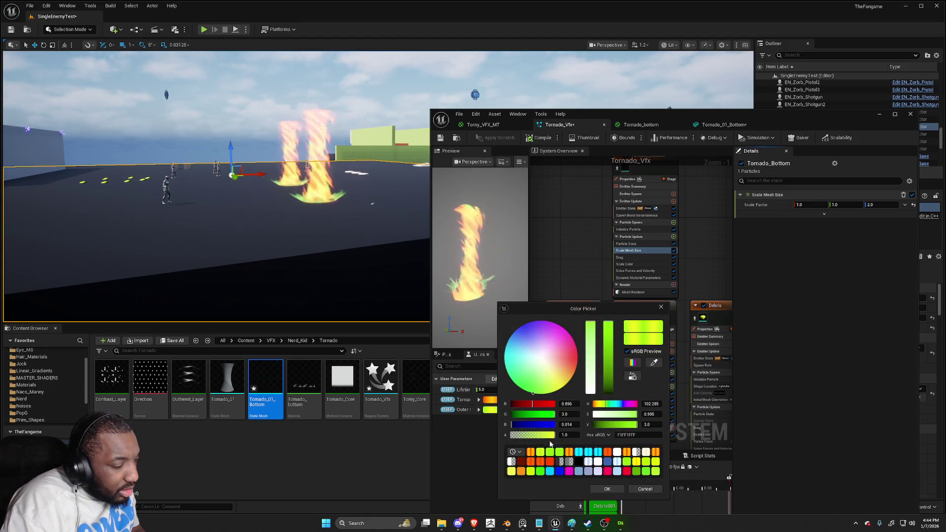
{"action": "left_click", "coordinate": [530, 451]}
{"action": "left_click", "coordinate": [605, 489]}
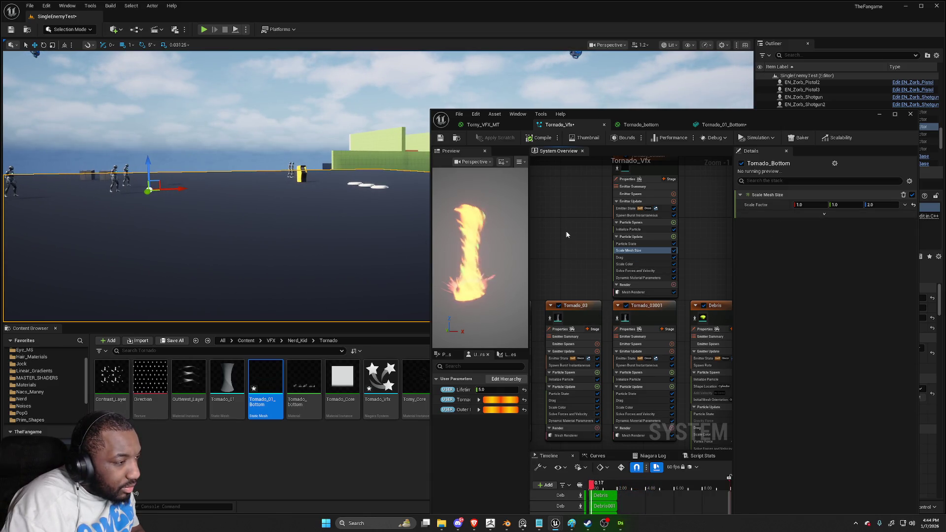
Compile the Tornado_Vfx system and maximize the Niagara editor window
{"action": "key", "text": "ctrl+s"}
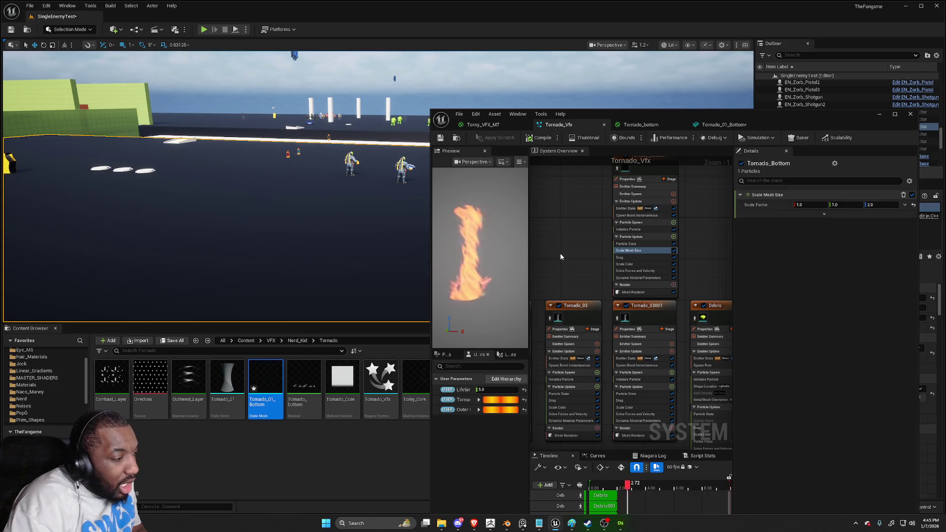
{"action": "left_click_drag", "start_coordinate": [588, 255], "coordinate": [527, 259]}
{"action": "left_click_drag", "start_coordinate": [650, 254], "coordinate": [595, 165]}
{"action": "double_click", "coordinate": [673, 118]}
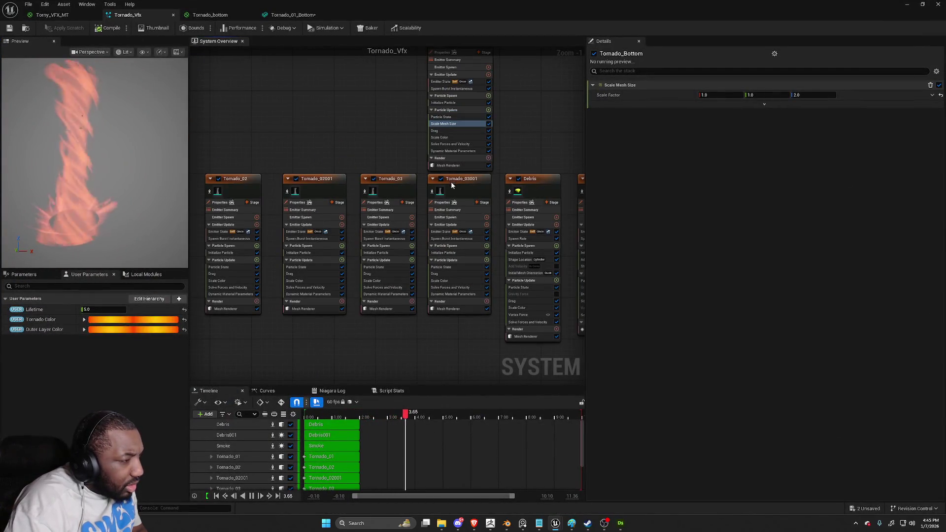
Review the emitters' Initialize Particle settings and Tornado_02001's Mesh Renderer with its Contrast_Layer material
{"action": "left_click", "coordinate": [451, 185]}
{"action": "left_click", "coordinate": [445, 253]}
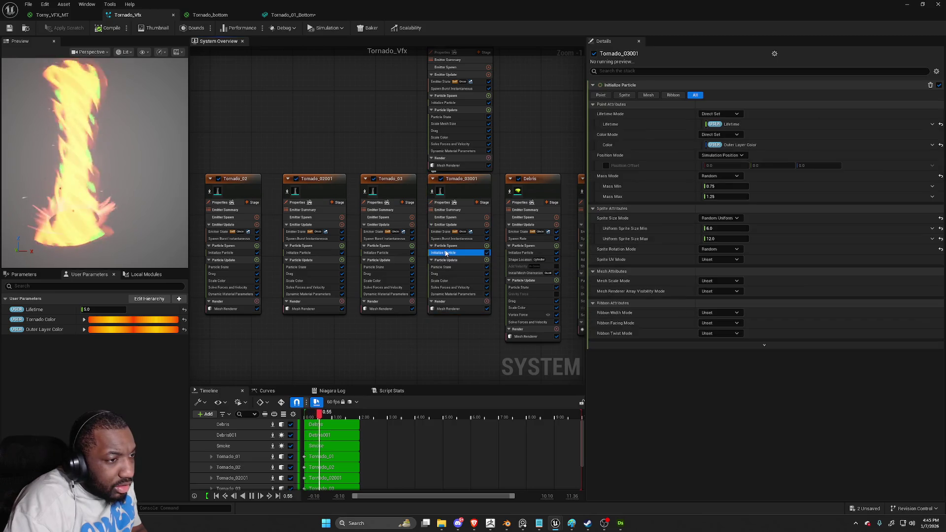
{"action": "left_click_drag", "start_coordinate": [433, 94], "coordinate": [441, 154]}
{"action": "left_click", "coordinate": [454, 163]}
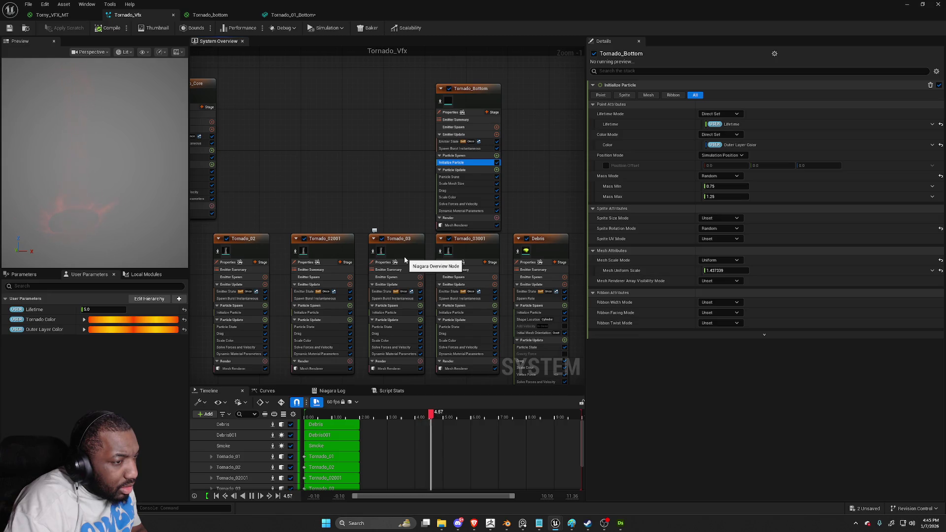
{"action": "left_click", "coordinate": [385, 313]}
{"action": "left_click", "coordinate": [321, 313]}
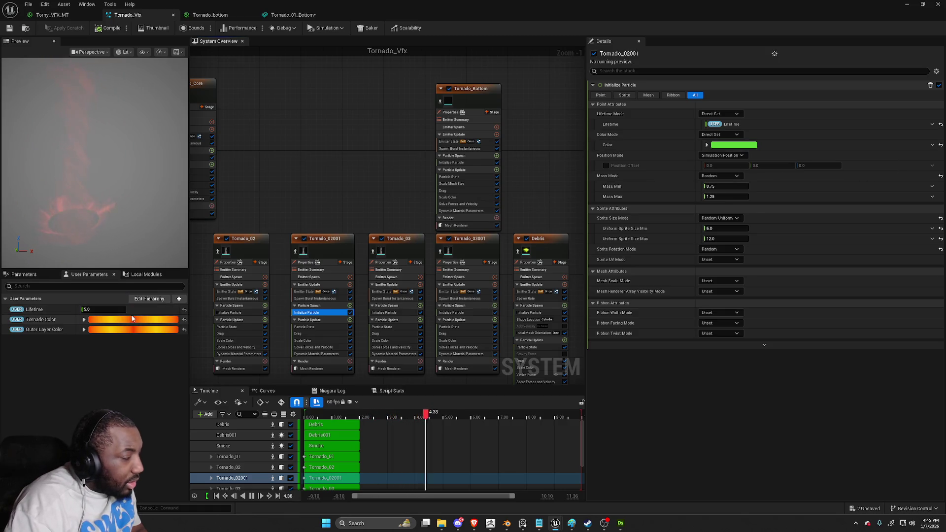
{"action": "left_click", "coordinate": [310, 368]}
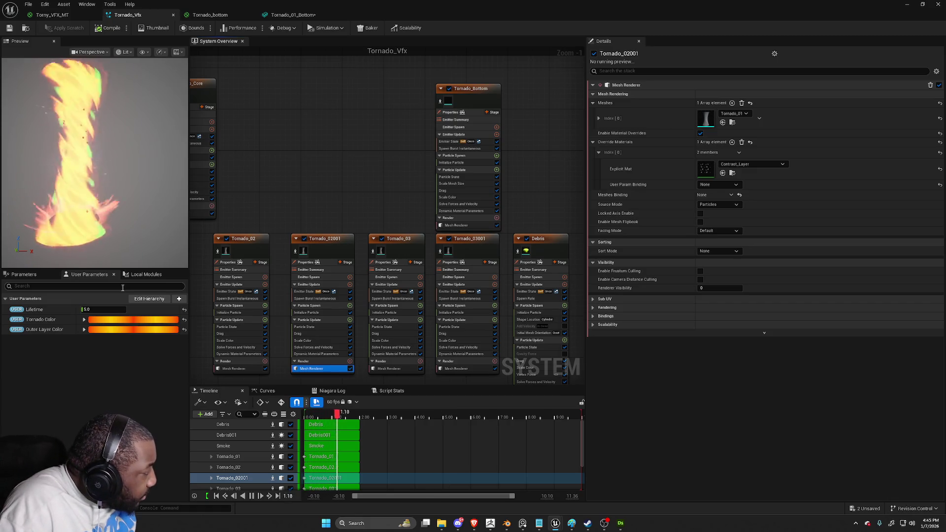
{"action": "left_click", "coordinate": [113, 330]}
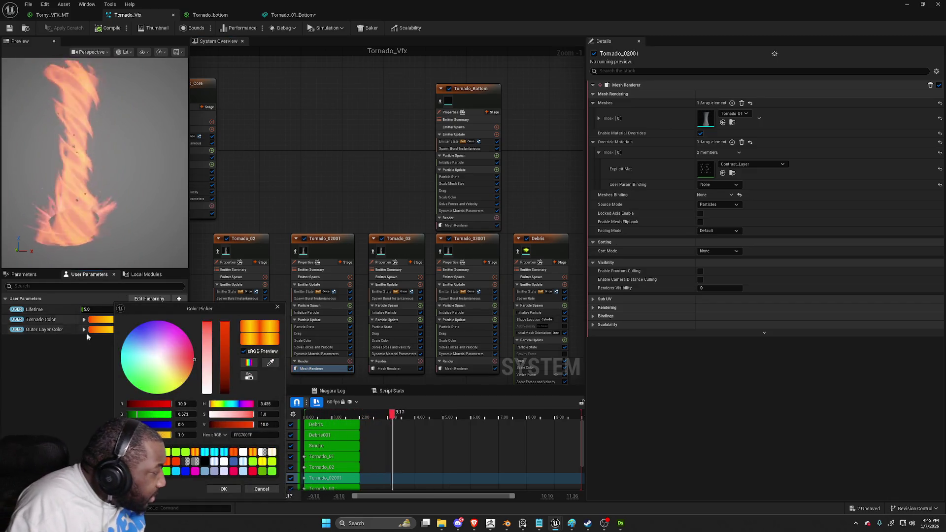
Add a Linear Color user parameter named 'Contrast Layer Color' to the tornado system
{"action": "left_click", "coordinate": [277, 306]}
{"action": "left_click", "coordinate": [179, 298]}
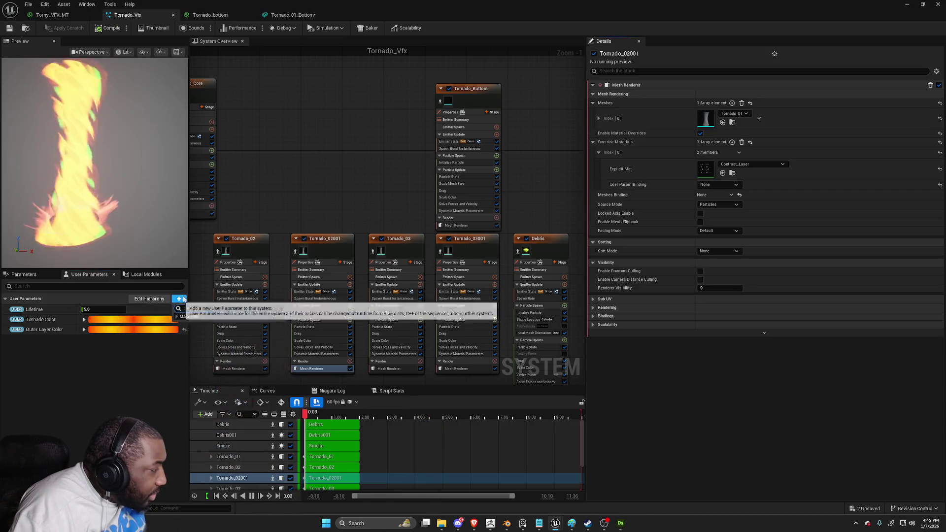
{"action": "type", "text": "line"}
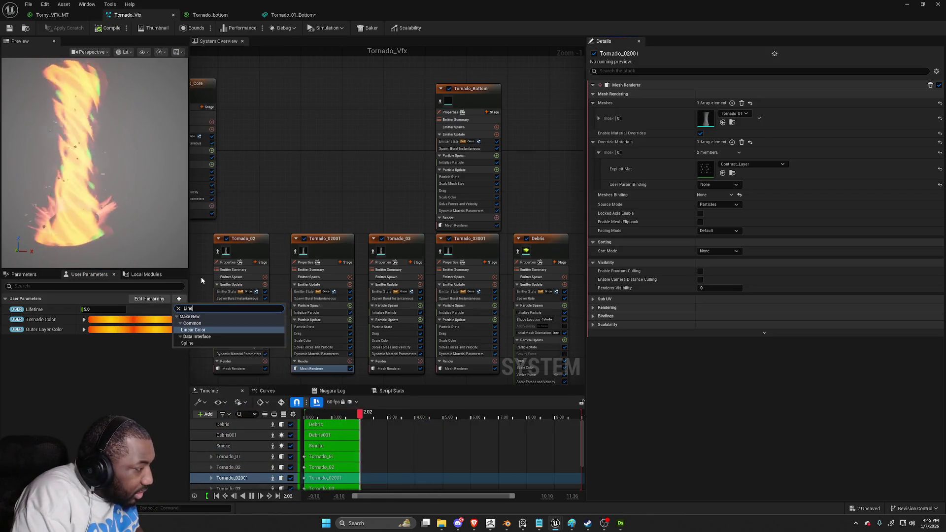
{"action": "key", "text": "Return"}
{"action": "type", "text": "Contrast"}
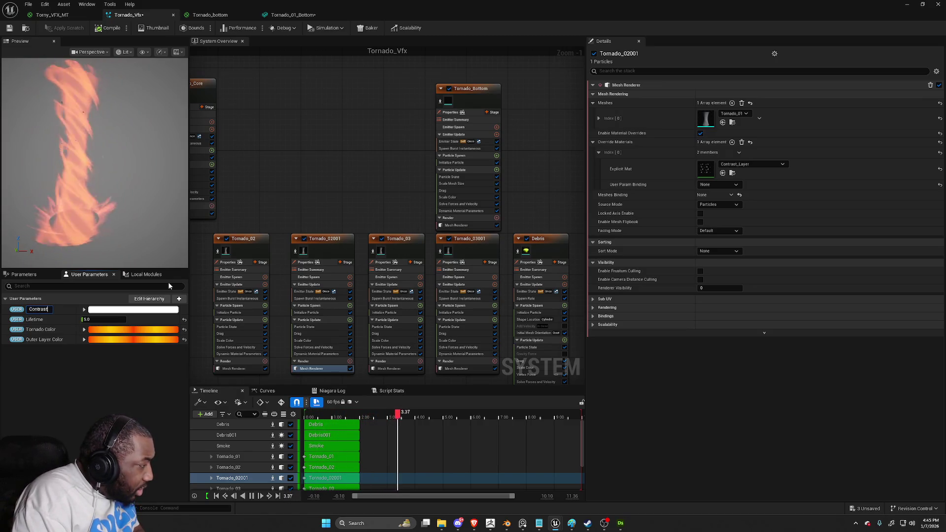
{"action": "type", "text": " Layer Color"}
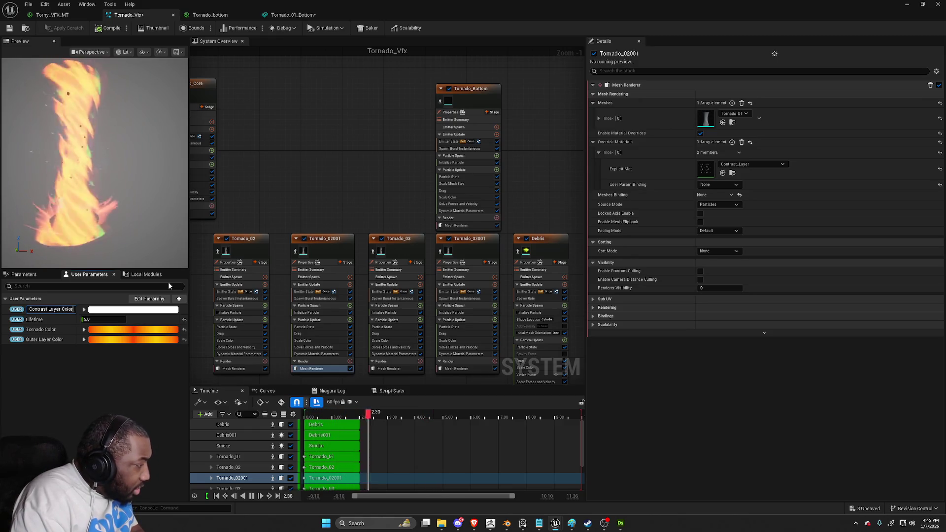
{"action": "key", "text": "Return"}
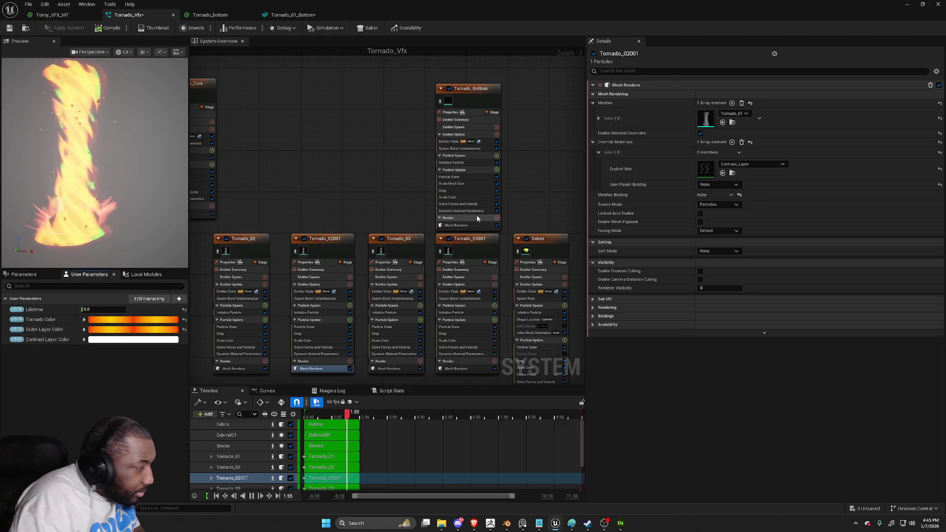
{"action": "left_click", "coordinate": [323, 312]}
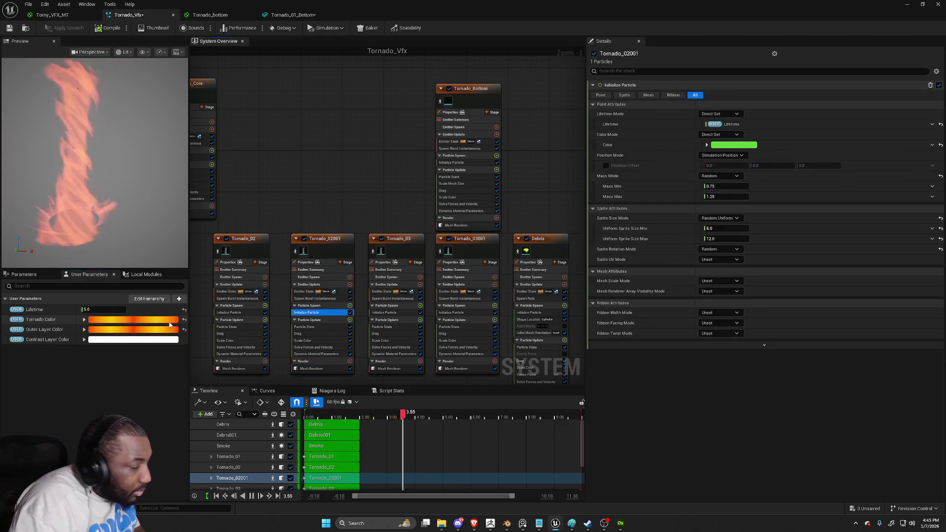
Bind Tornado_02001's particle Color to the Contrast Layer Color parameter
{"action": "left_click", "coordinate": [162, 340]}
{"action": "mouse_move", "coordinate": [49, 339]}
{"action": "left_mouse_down"}
{"action": "mouse_move", "coordinate": [407, 320]}
{"action": "mouse_move", "coordinate": [731, 146]}
{"action": "left_mouse_up"}
{"action": "left_click_drag", "start_coordinate": [148, 308], "coordinate": [129, 308]}
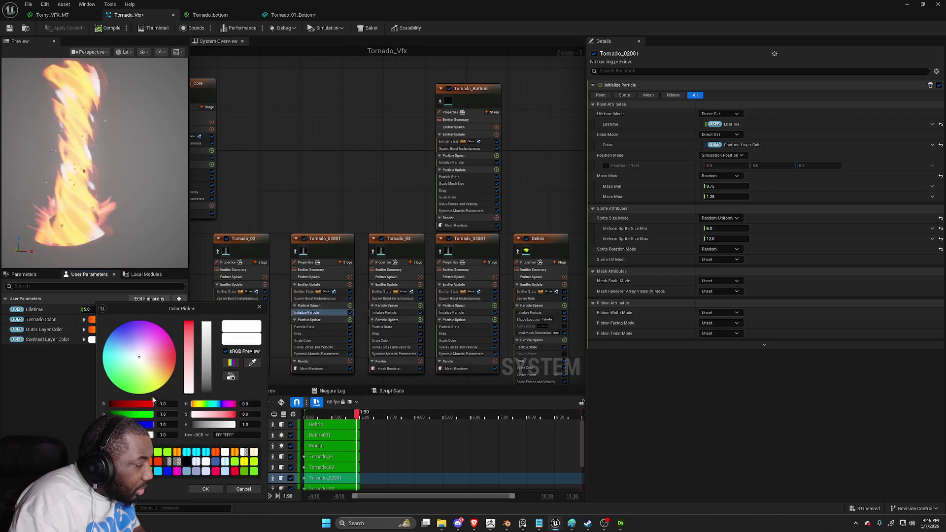
Set Contrast Layer Color to a bright red-orange with brightness V 20
{"action": "left_click", "coordinate": [252, 363]}
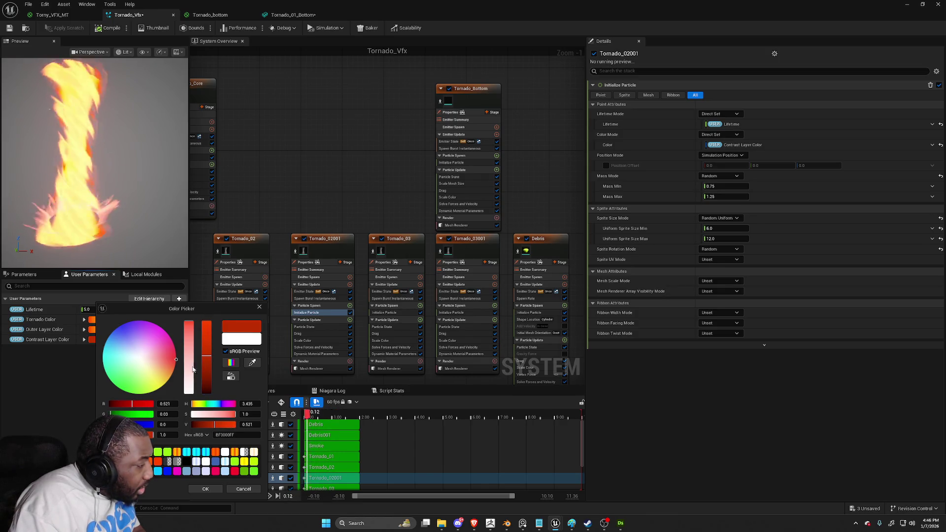
{"action": "left_click", "coordinate": [186, 350]}
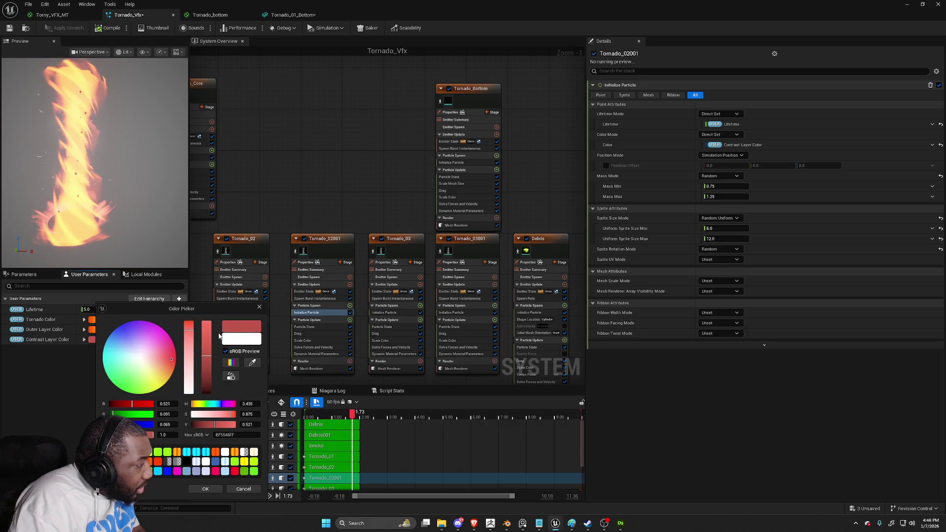
{"action": "left_click_drag", "start_coordinate": [189, 323], "coordinate": [190, 310]}
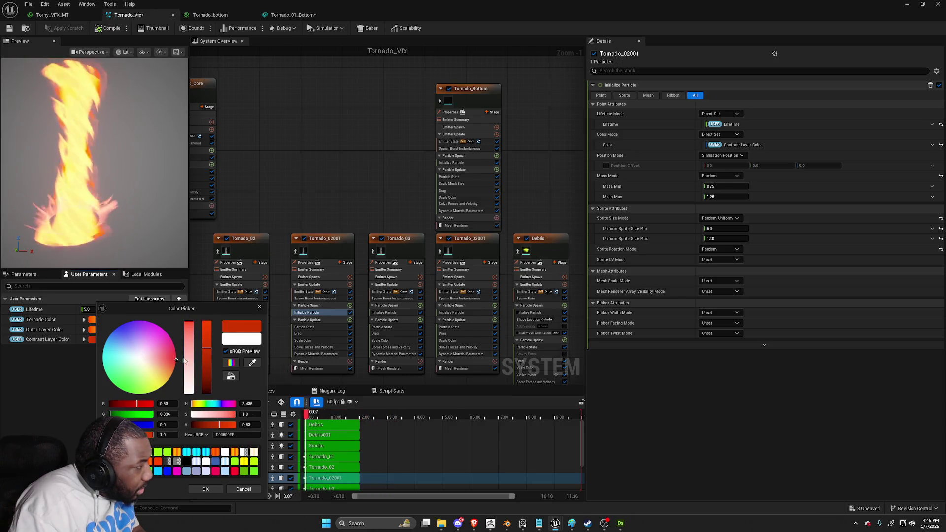
{"action": "left_click", "coordinate": [166, 362]}
{"action": "left_click_drag", "start_coordinate": [163, 376], "coordinate": [147, 375]}
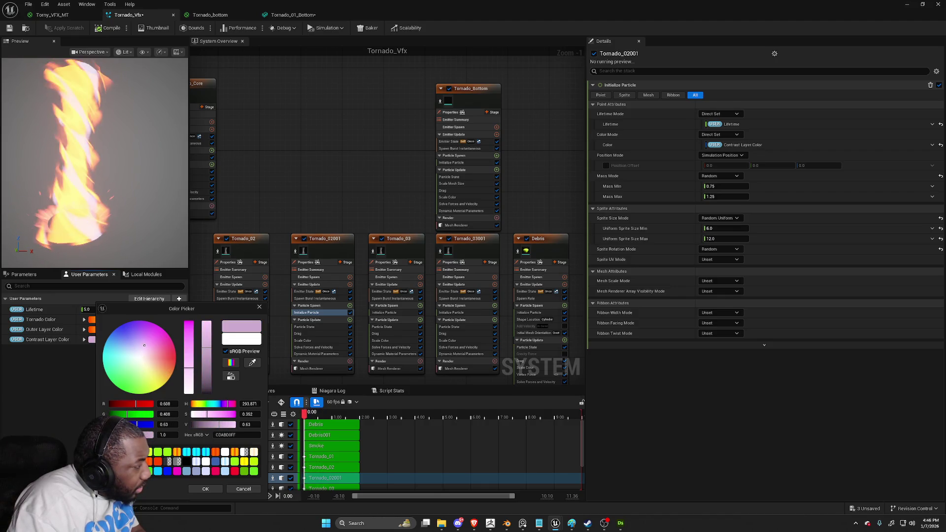
{"action": "left_click", "coordinate": [164, 369]}
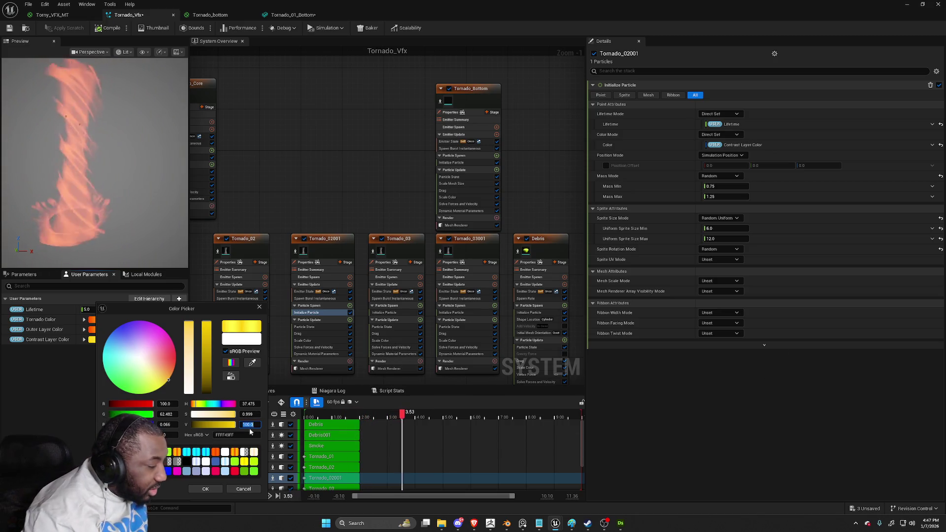
{"action": "type", "text": "20"}
{"action": "key", "text": "Return"}
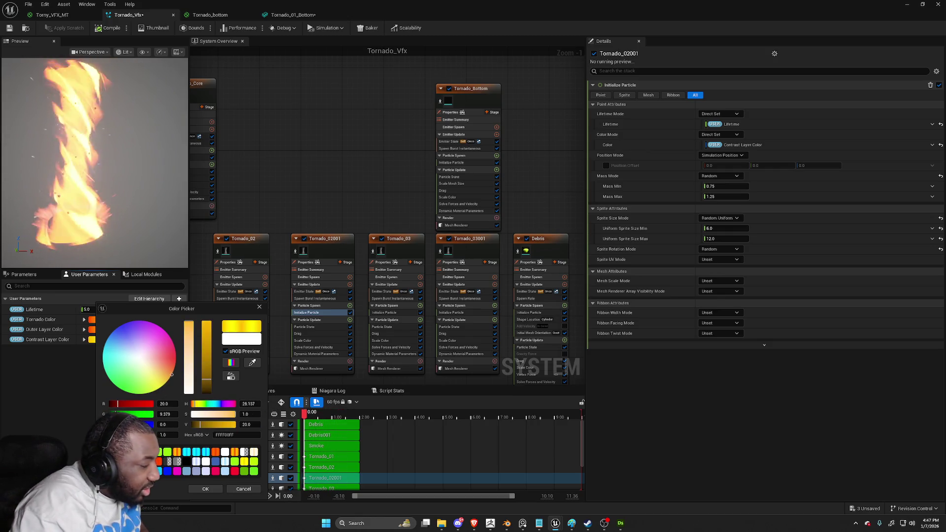
{"action": "left_click", "coordinate": [175, 371]}
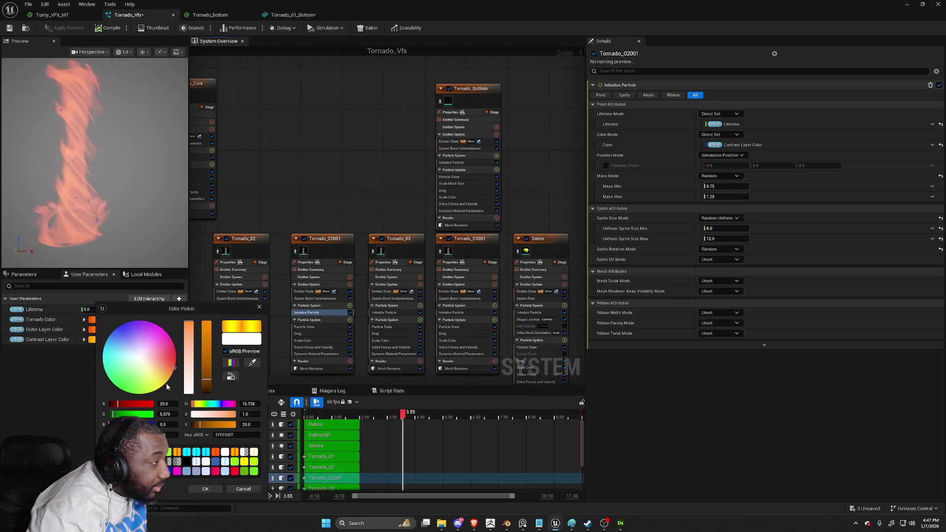
{"action": "left_click", "coordinate": [258, 309]}
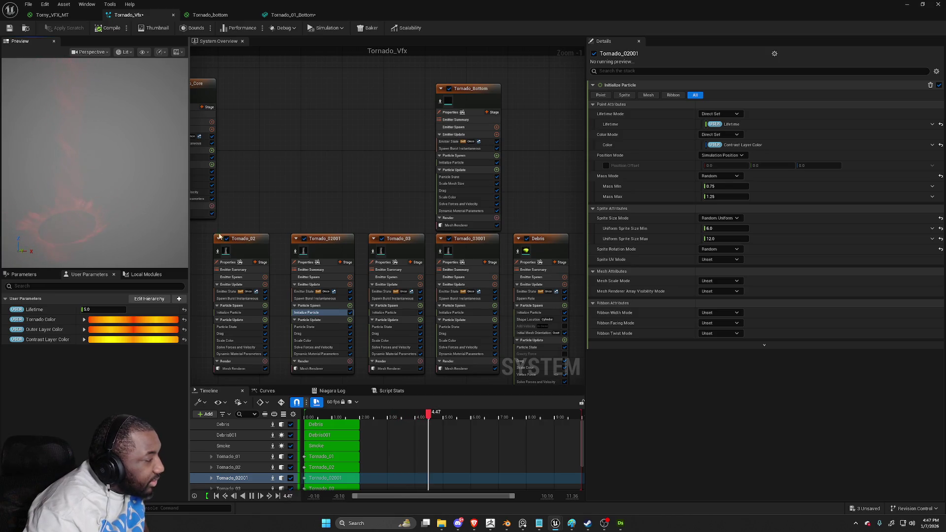
Change Tornado Color from orange to the cyan swatch
{"action": "mouse_move", "coordinate": [238, 210]}
{"action": "left_mouse_down"}
{"action": "mouse_move", "coordinate": [277, 170]}
{"action": "mouse_move", "coordinate": [297, 167]}
{"action": "left_mouse_up"}
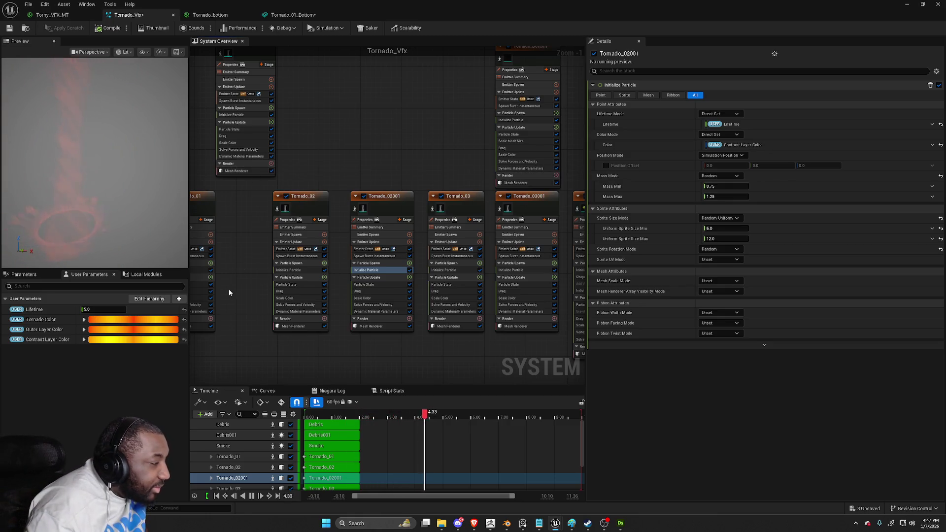
{"action": "left_click", "coordinate": [144, 326]}
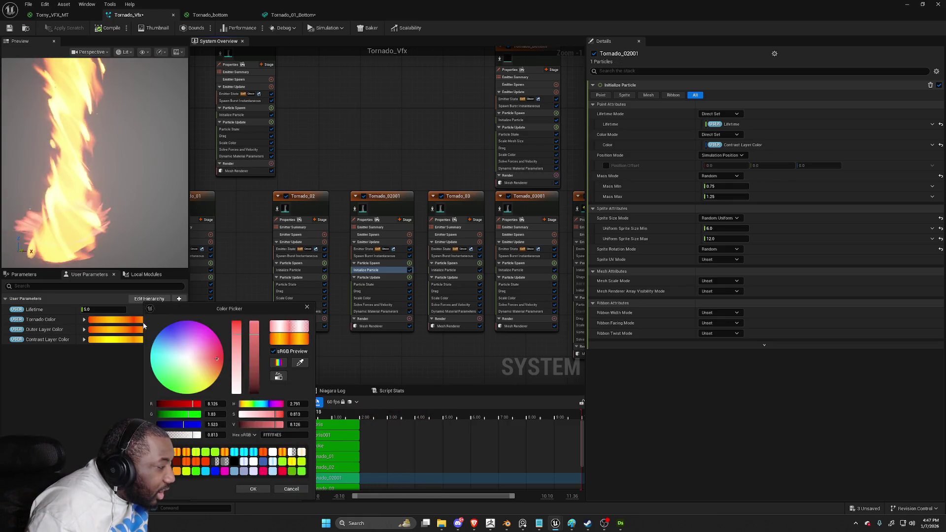
{"action": "left_click", "coordinate": [253, 452]}
{"action": "left_click", "coordinate": [253, 488]}
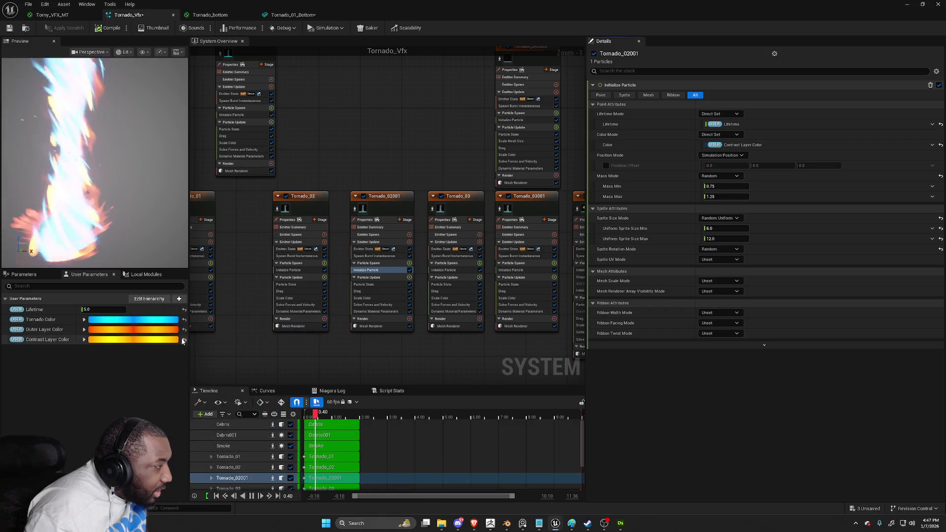
{"action": "left_click", "coordinate": [170, 330]}
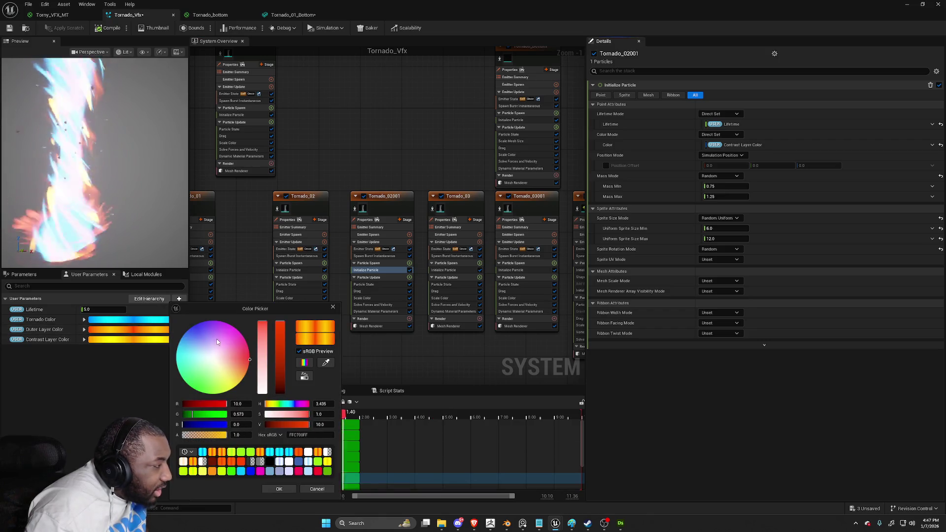
Set Outer Layer Color to cyan, and Contrast Layer Color to cyan with brightness V 25
{"action": "left_click", "coordinate": [275, 452]}
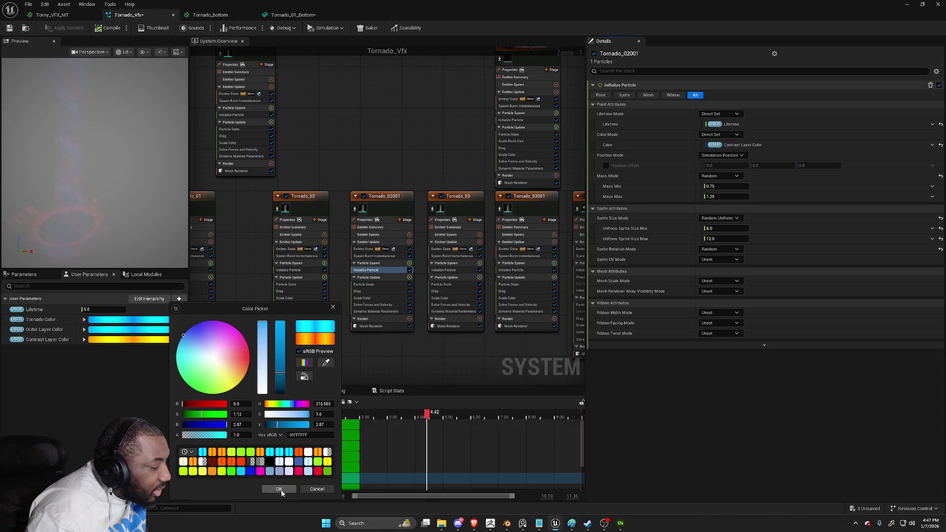
{"action": "left_click", "coordinate": [279, 489]}
{"action": "left_click", "coordinate": [146, 339]}
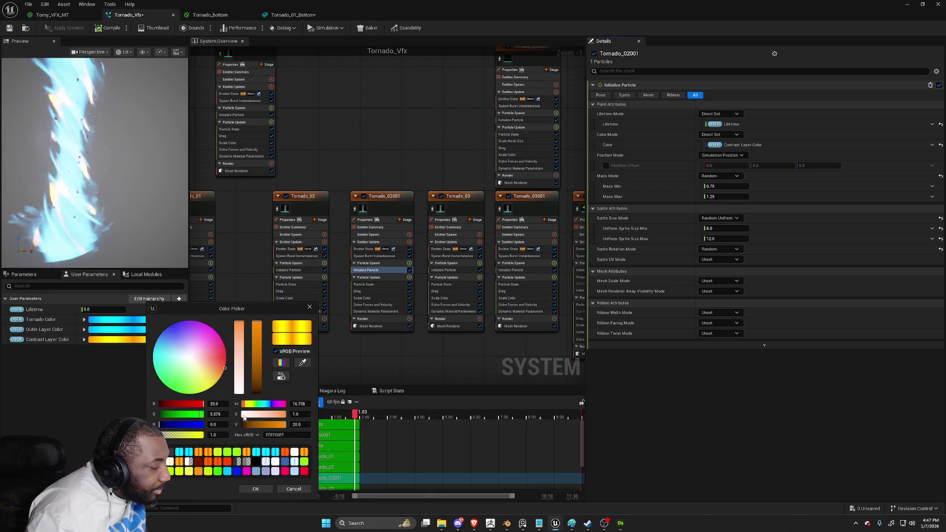
{"action": "left_click", "coordinate": [182, 453]}
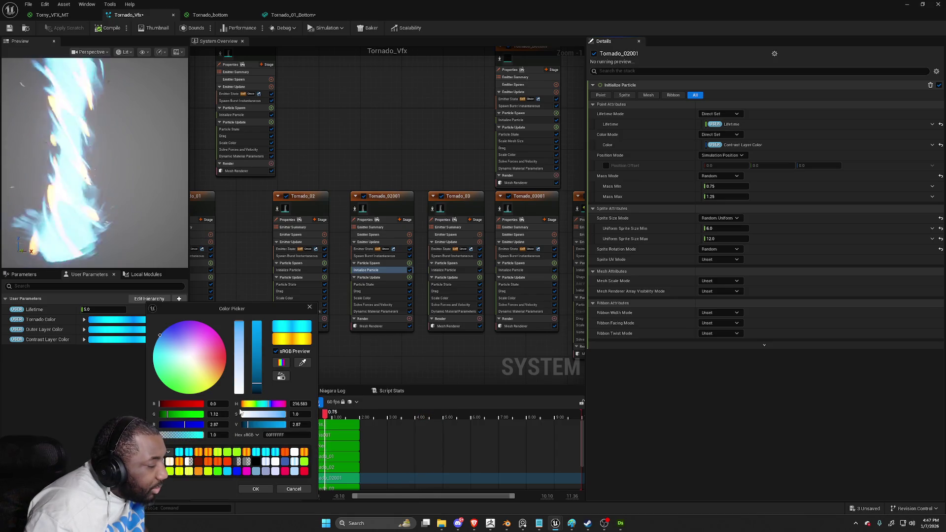
{"action": "left_click", "coordinate": [296, 424]}
{"action": "type", "text": "25"}
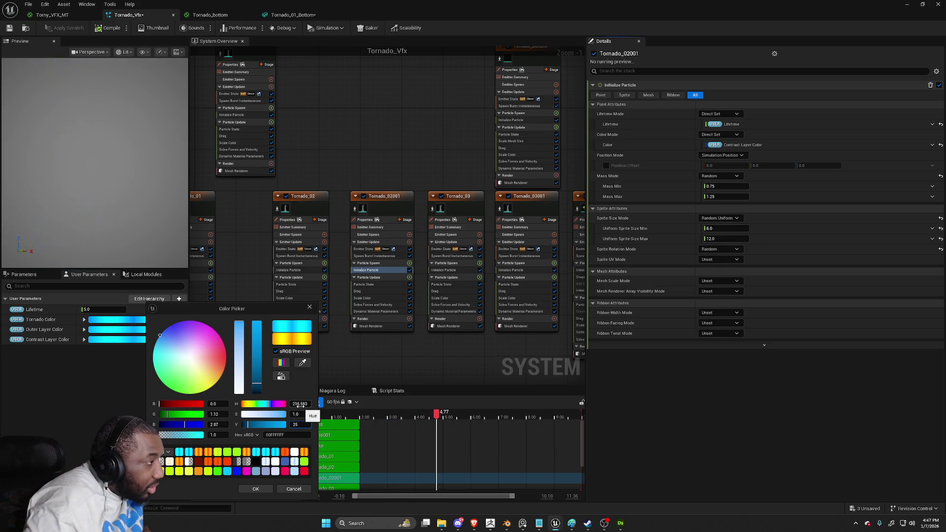
{"action": "key", "text": "Return"}
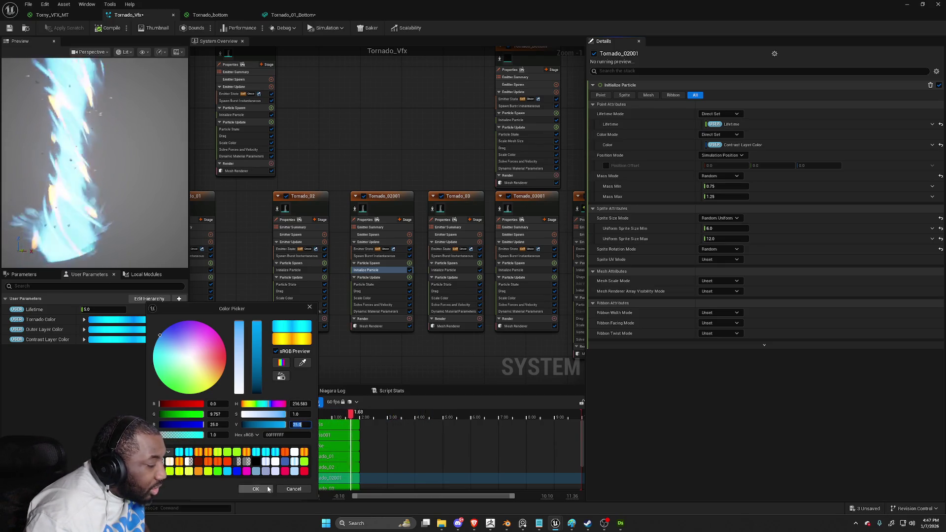
{"action": "left_click", "coordinate": [259, 489]}
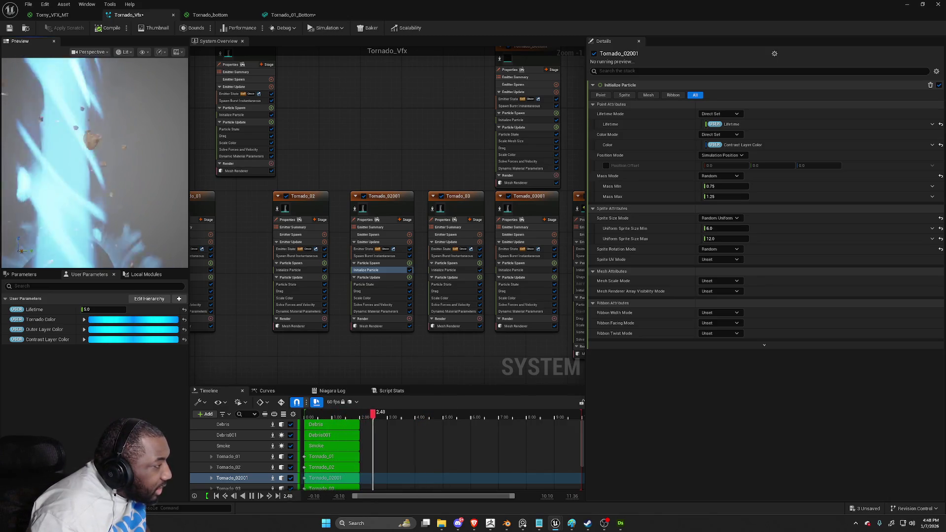
{"action": "double_click", "coordinate": [363, 5]}
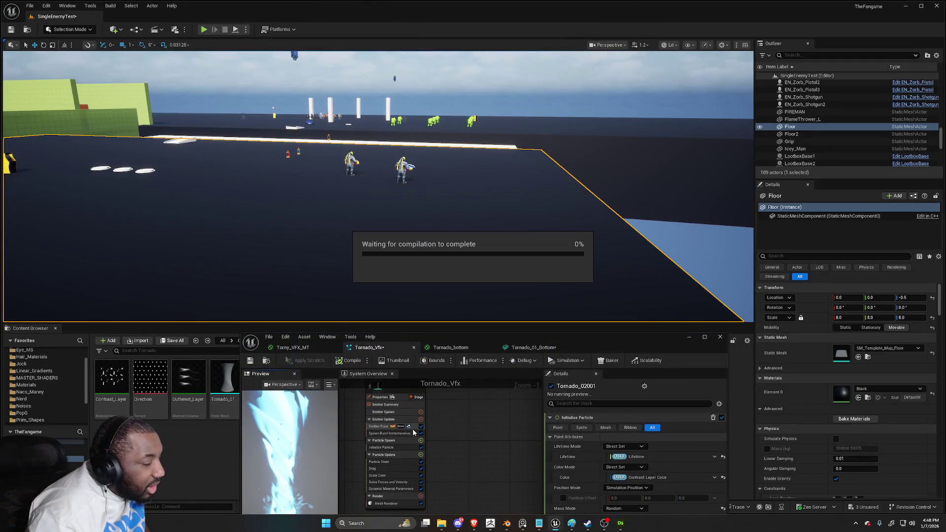
Maximize the floating Tornado_Vfx Niagara editor to full screen, then switch over to the web browser
{"action": "scroll", "coordinate": [367, 178], "scroll_direction": "up", "scroll_amount": 5}
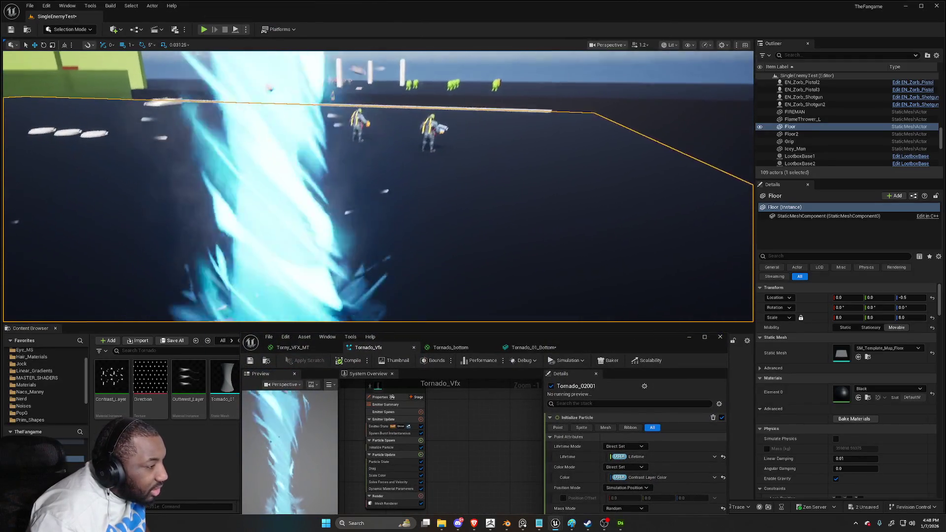
{"action": "scroll", "coordinate": [378, 187], "scroll_direction": "down", "scroll_amount": 5}
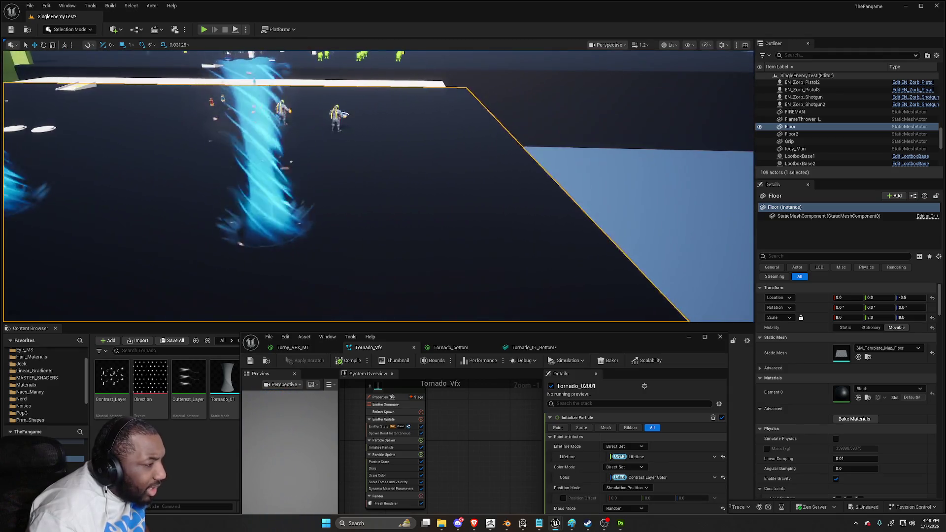
{"action": "scroll", "coordinate": [344, 224], "scroll_direction": "up", "scroll_amount": 1}
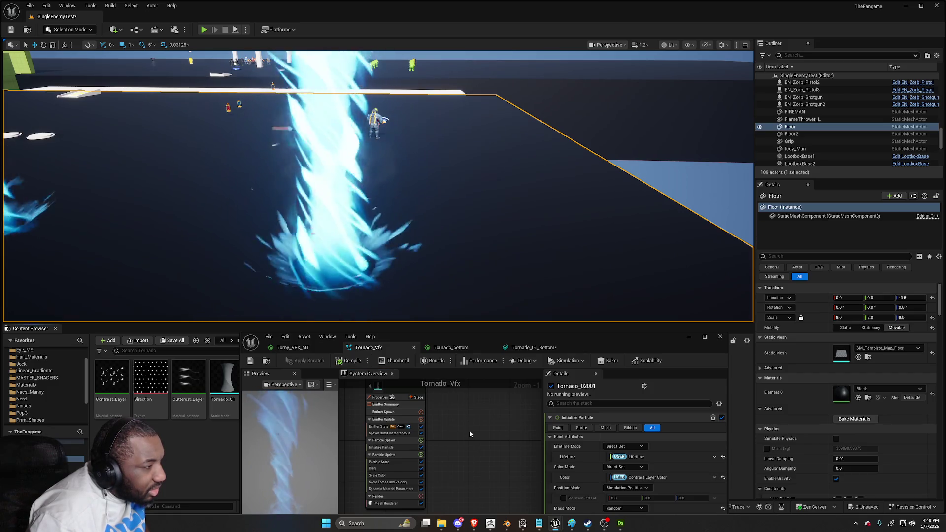
{"action": "scroll", "coordinate": [527, 262], "scroll_direction": "down", "scroll_amount": 3}
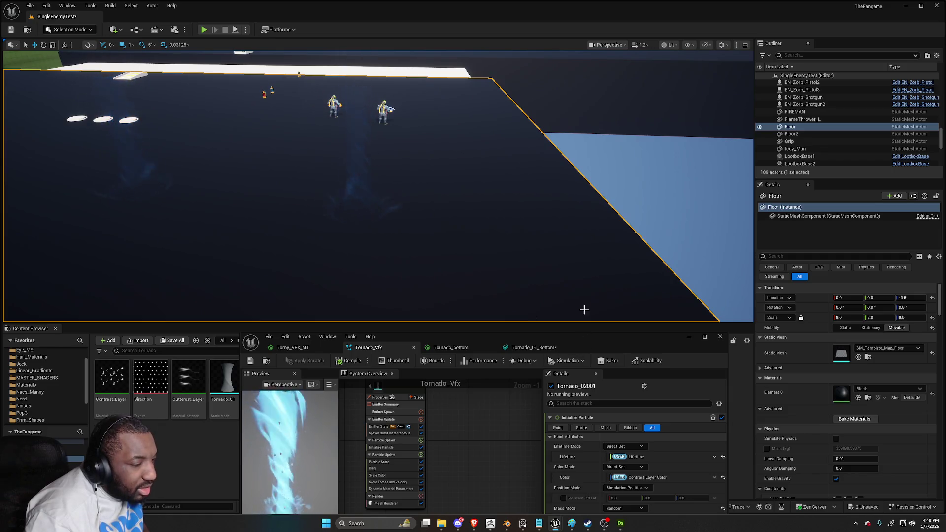
{"action": "left_click_drag", "start_coordinate": [616, 334], "coordinate": [492, 8]}
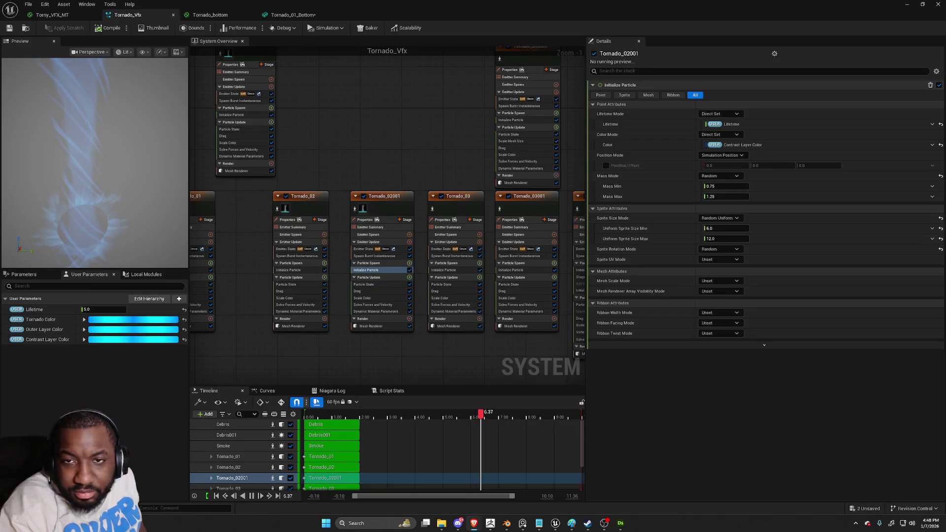
{"action": "key", "text": "alt+Tab"}
{"action": "key", "text": "super+Up"}
{"action": "left_click", "coordinate": [354, 22]}
{"action": "right_click", "coordinate": [353, 22]}
{"action": "double_click", "coordinate": [355, 22]}
{"action": "triple_click", "coordinate": [353, 23]}
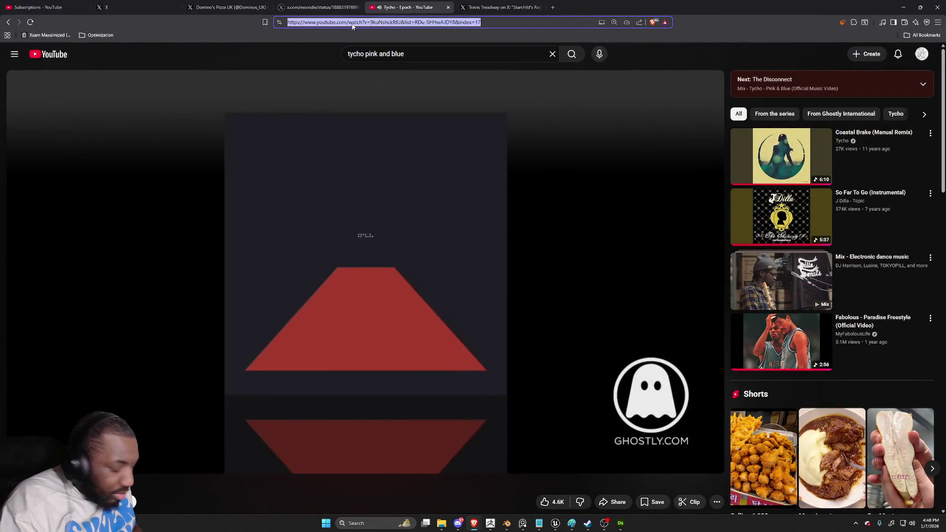
{"action": "key", "text": "alt+Tab"}
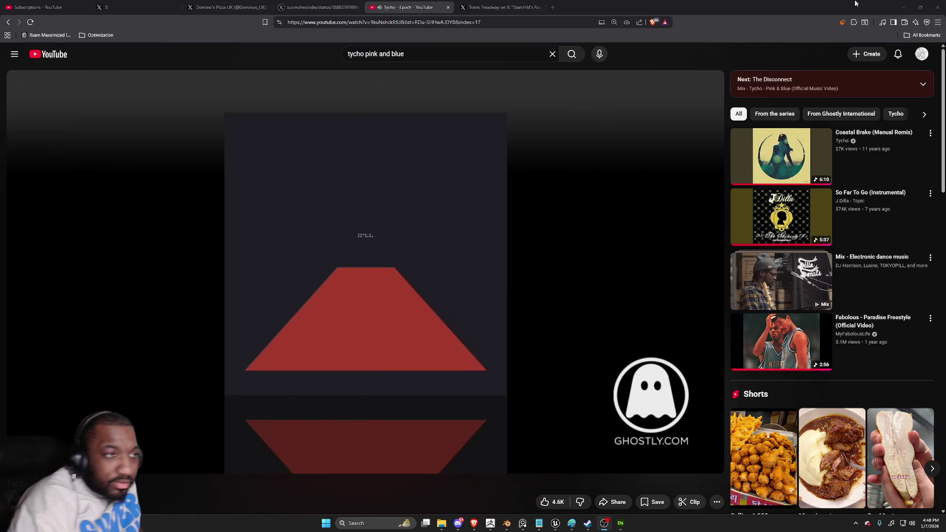
{"action": "key", "text": "super+Down"}
{"action": "key", "text": "super+Down"}
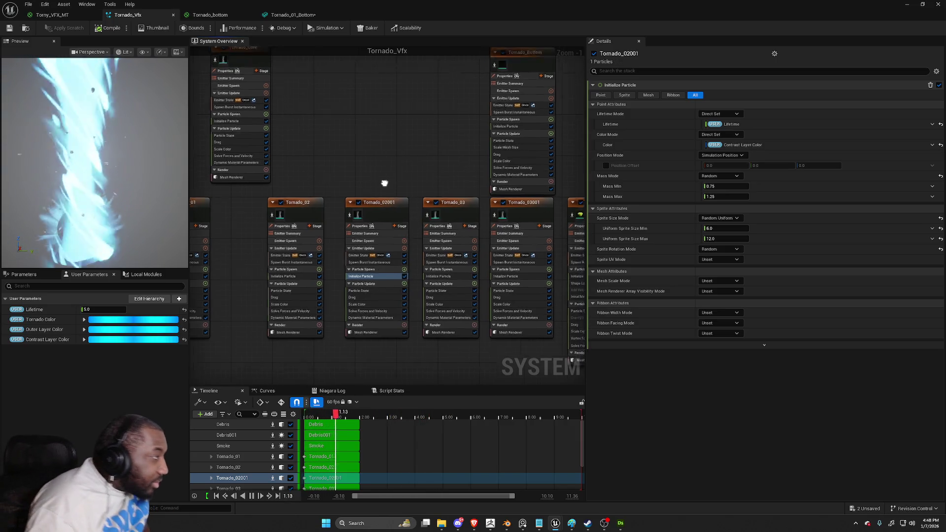
Minimize the Niagara editor, then select the Tornado_Vfx asset and its tornado actor in the level
{"action": "left_click_drag", "start_coordinate": [388, 180], "coordinate": [350, 203]}
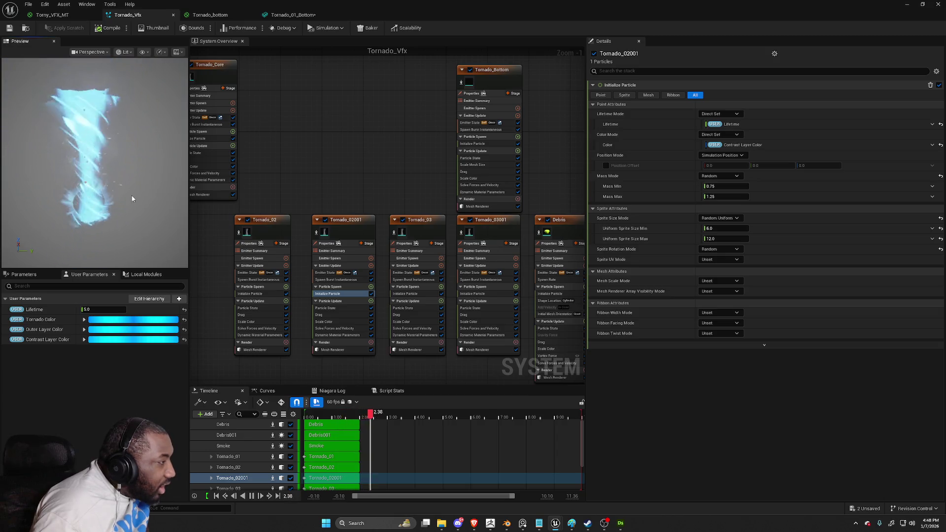
{"action": "left_click", "coordinate": [922, 4]}
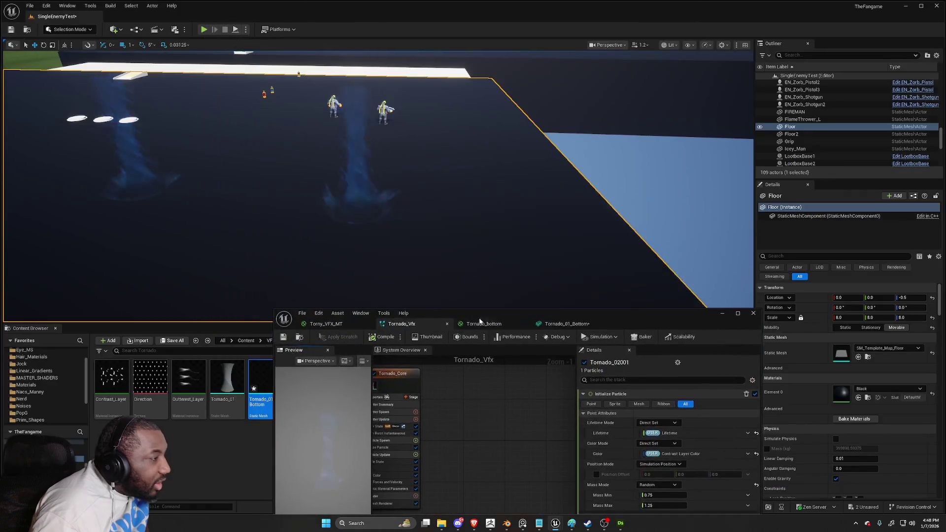
{"action": "left_click", "coordinate": [722, 313]}
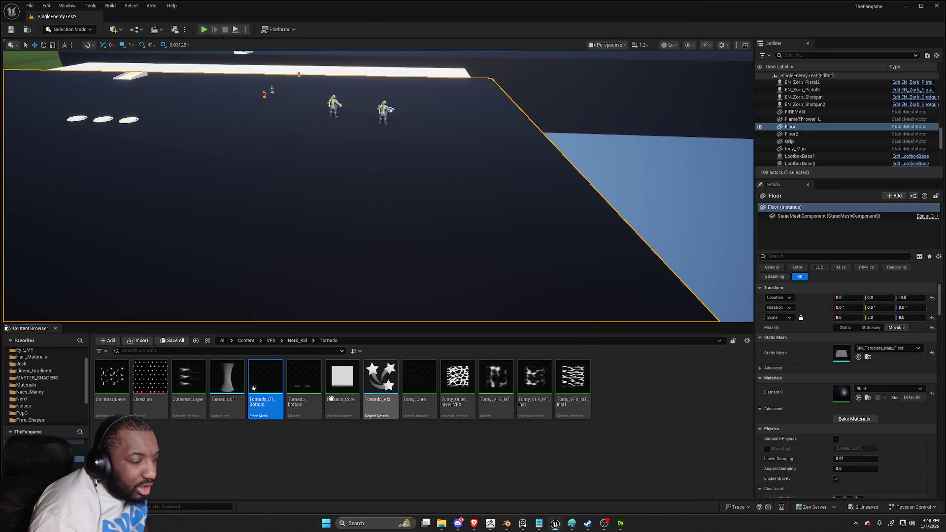
{"action": "left_click", "coordinate": [383, 398]}
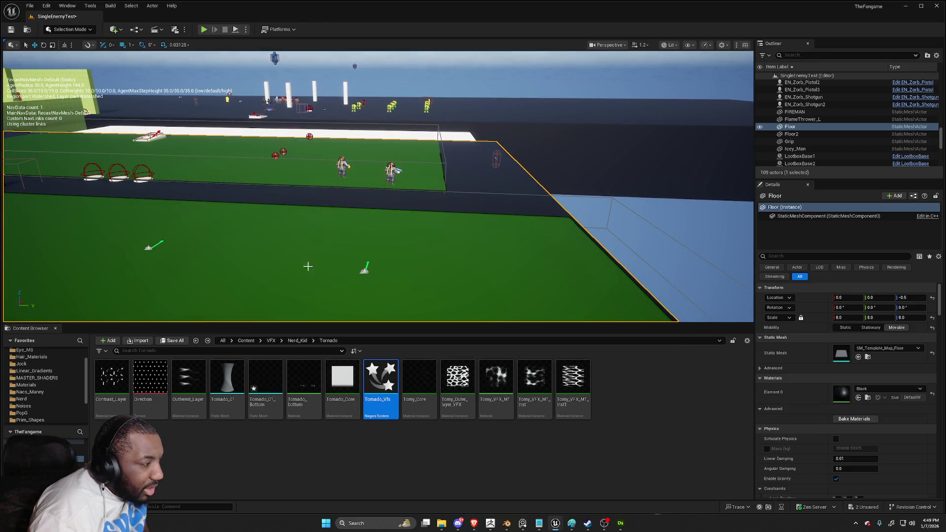
{"action": "left_click", "coordinate": [153, 246]}
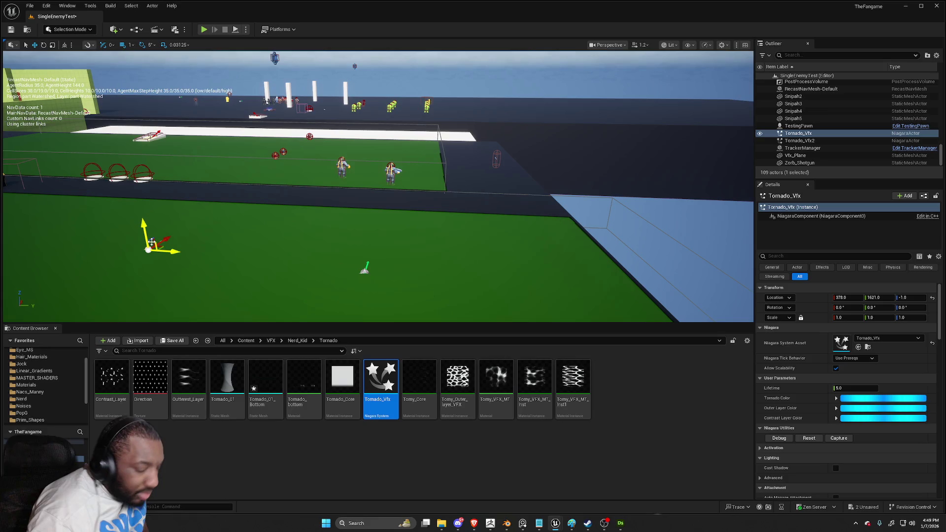
Delete the extra Tornado_Vfx actor, then replay and frame Tornado_Vfx2 to preview its effect
{"action": "key", "text": "Delete"}
{"action": "left_click", "coordinate": [360, 270]}
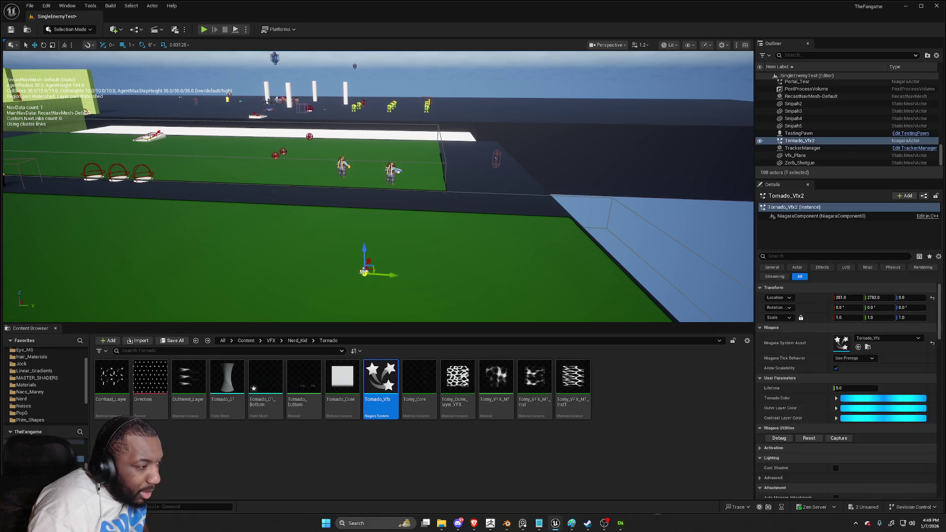
{"action": "left_click", "coordinate": [809, 438]}
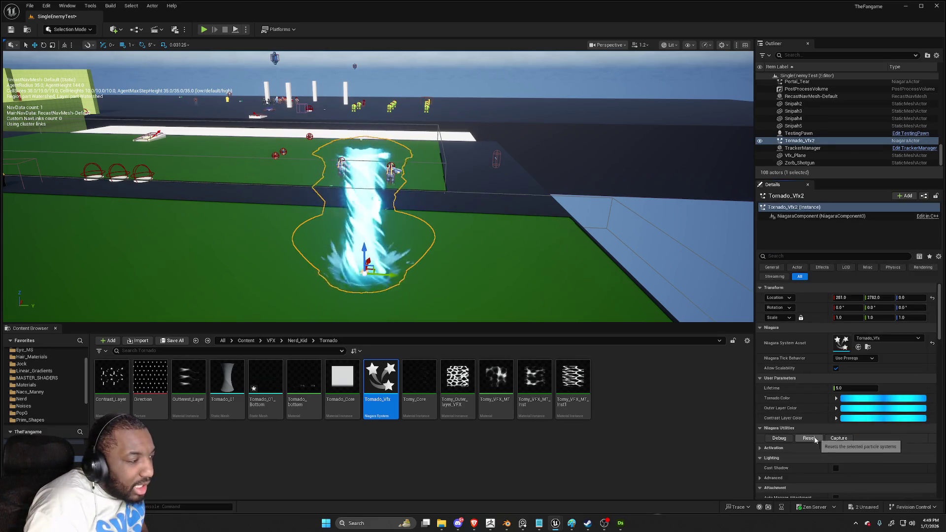
{"action": "key", "text": "f"}
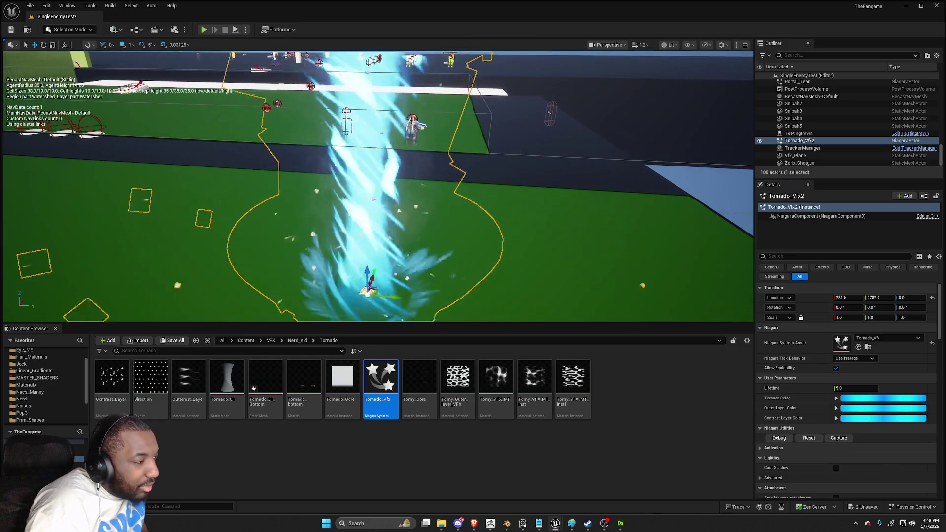
{"action": "scroll", "coordinate": [374, 187], "scroll_direction": "down", "scroll_amount": 5}
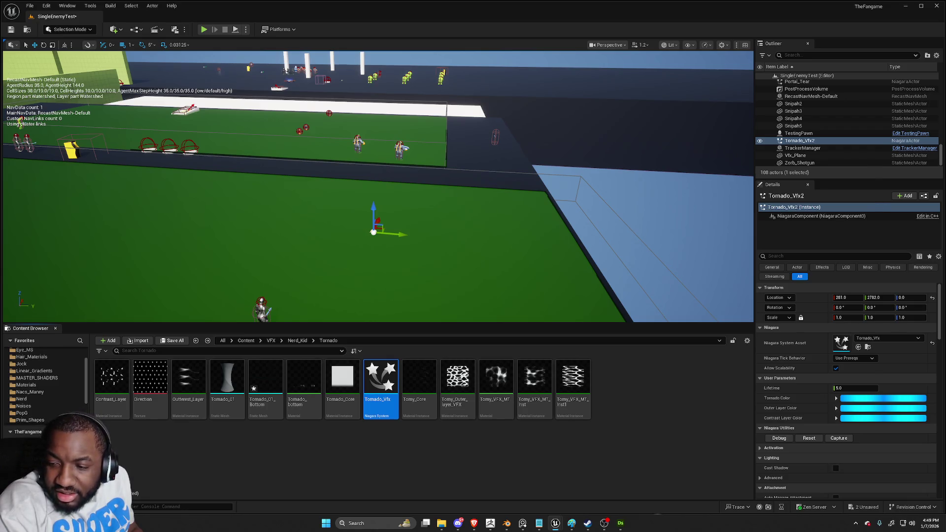
{"action": "key", "text": "alt+Tab"}
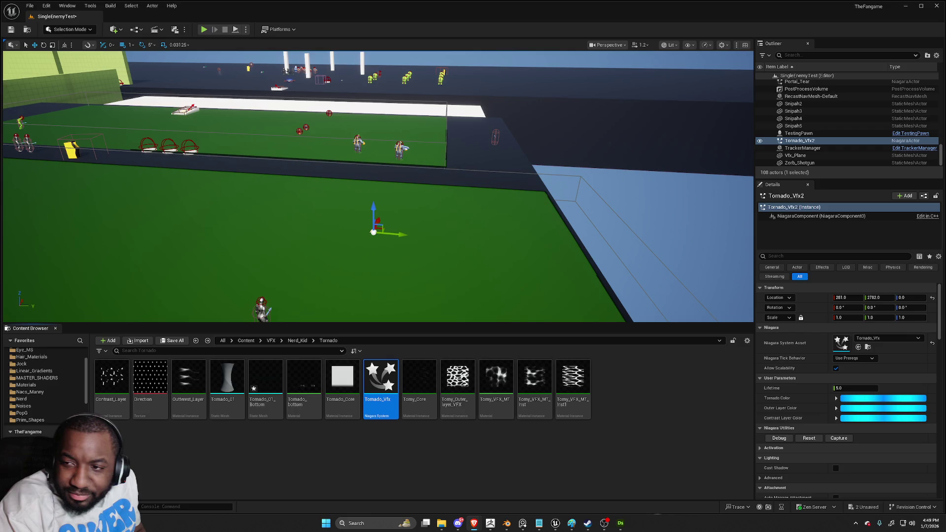
{"action": "key", "text": "p"}
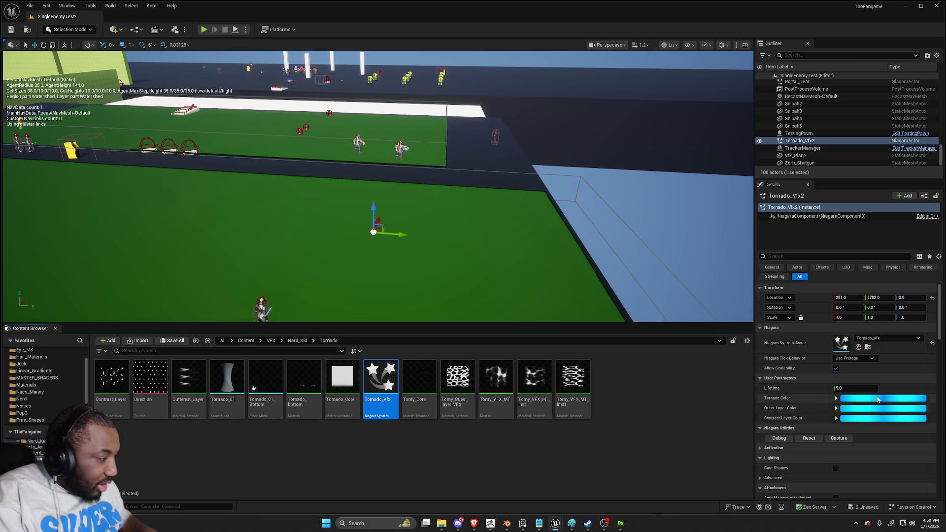
{"action": "left_click", "coordinate": [808, 437]}
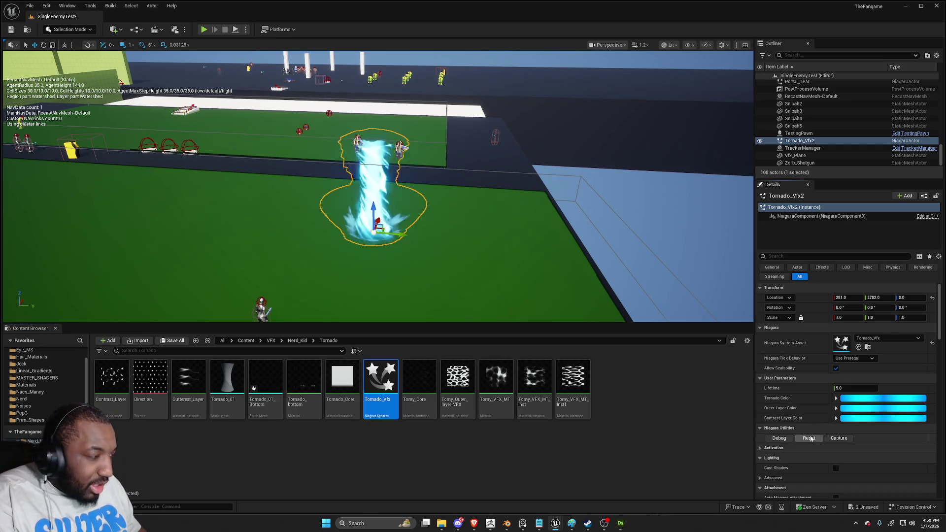
{"action": "key", "text": "f"}
{"action": "scroll", "coordinate": [378, 186], "scroll_direction": "down", "scroll_amount": 5}
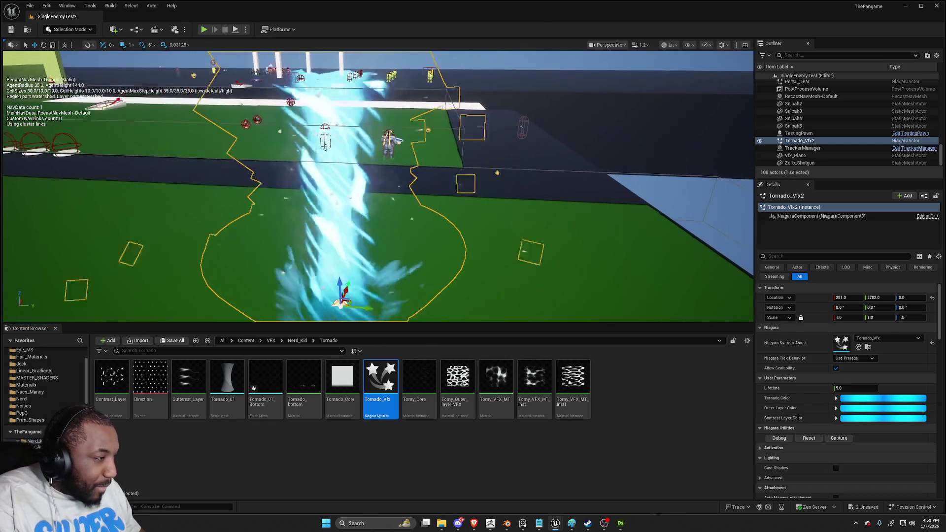
{"action": "scroll", "coordinate": [391, 264], "scroll_direction": "up", "scroll_amount": 3}
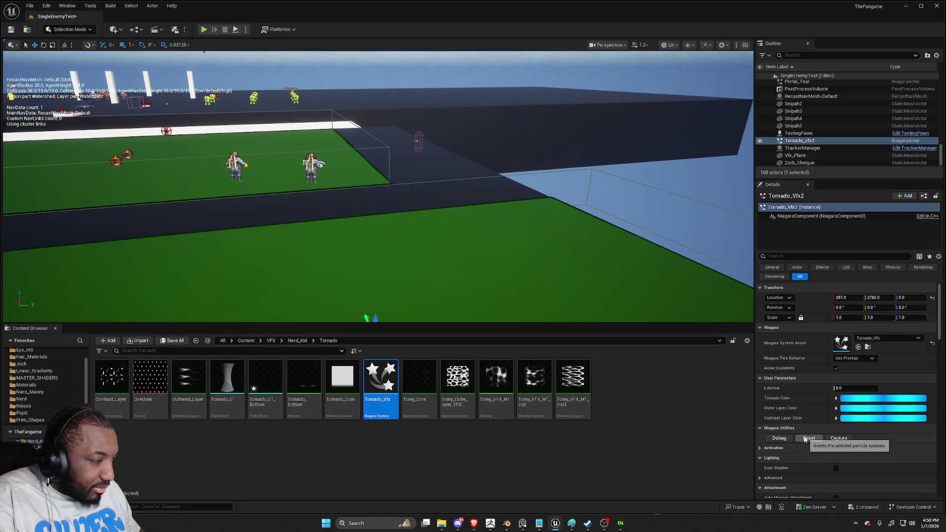
{"action": "left_click", "coordinate": [806, 437]}
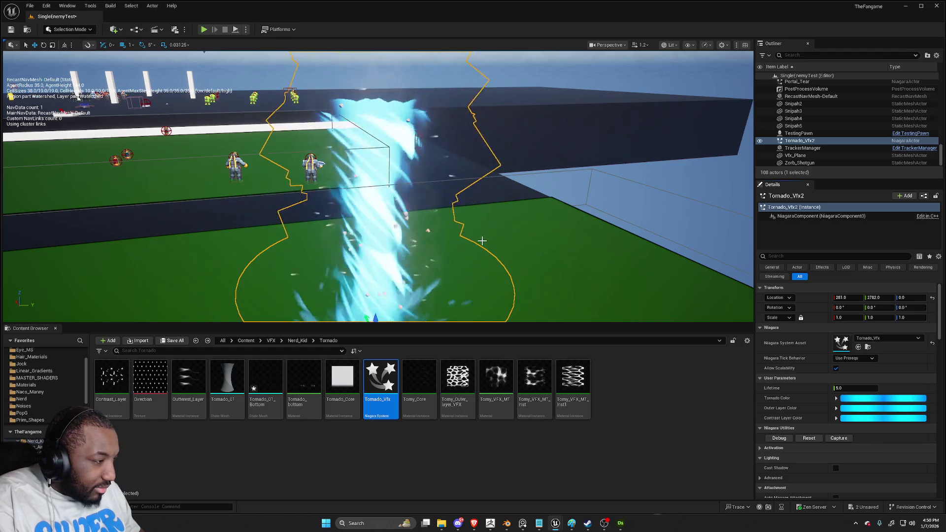
{"action": "scroll", "coordinate": [365, 254], "scroll_direction": "down", "scroll_amount": 3}
{"action": "scroll", "coordinate": [365, 254], "scroll_direction": "up", "scroll_amount": 4}
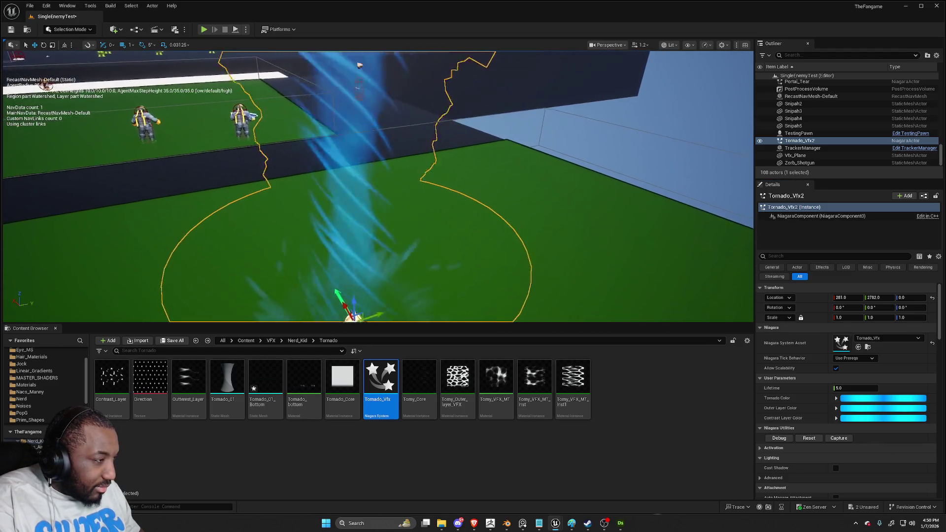
{"action": "left_click", "coordinate": [808, 438]}
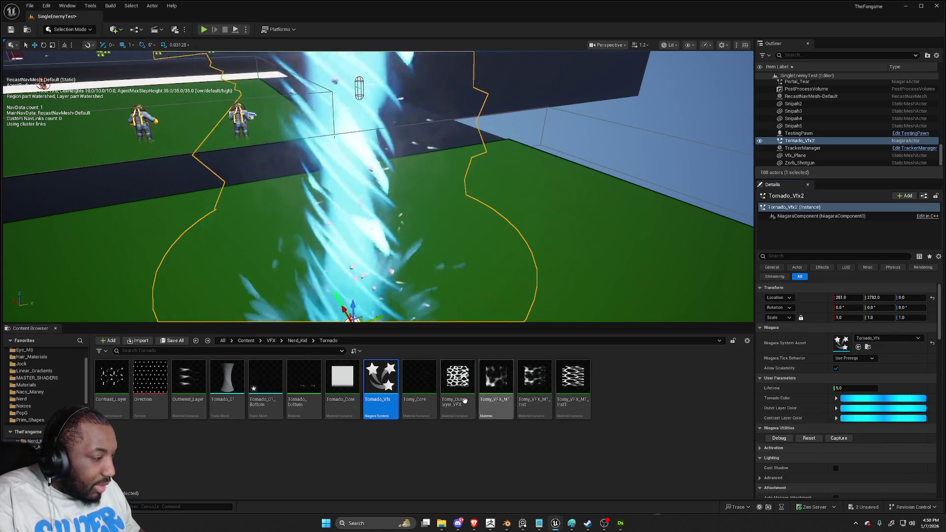
{"action": "scroll", "coordinate": [364, 270], "scroll_direction": "down", "scroll_amount": 3}
{"action": "scroll", "coordinate": [364, 270], "scroll_direction": "down", "scroll_amount": 4}
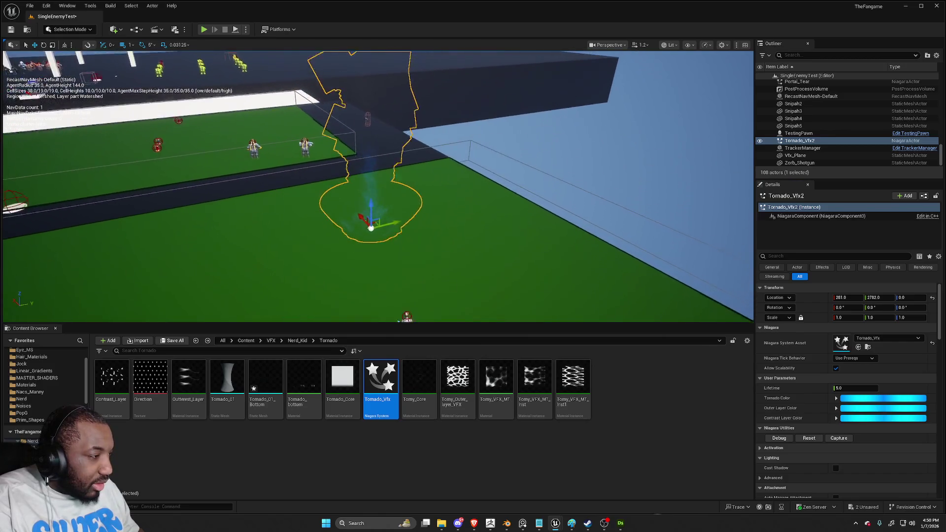
{"action": "left_click", "coordinate": [491, 222]}
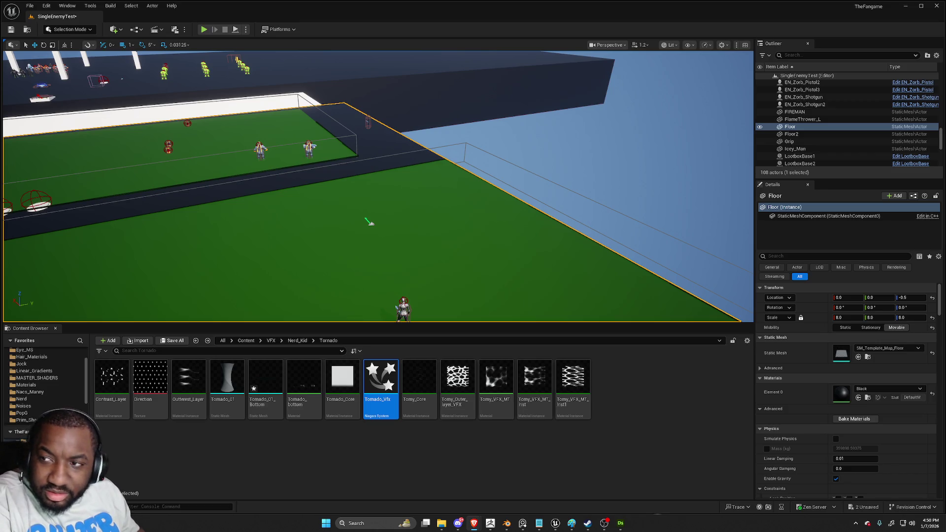
{"action": "key", "text": "p"}
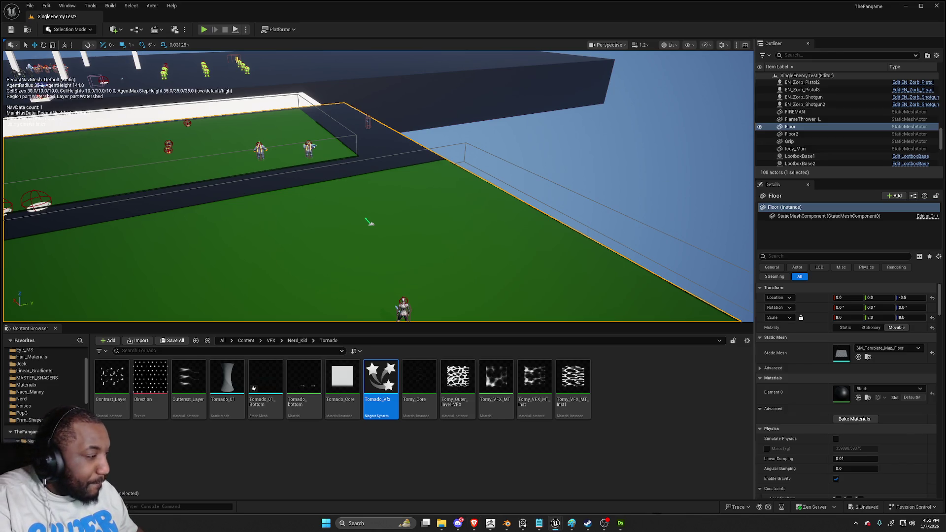
Place a new Tornado_Vfx on the green floor, replay it, and shift it along Y to 1565
{"action": "mouse_move", "coordinate": [380, 377]}
{"action": "left_mouse_down"}
{"action": "mouse_move", "coordinate": [348, 274]}
{"action": "mouse_move", "coordinate": [326, 270]}
{"action": "mouse_move", "coordinate": [542, 264]}
{"action": "mouse_move", "coordinate": [287, 274]}
{"action": "left_mouse_up"}
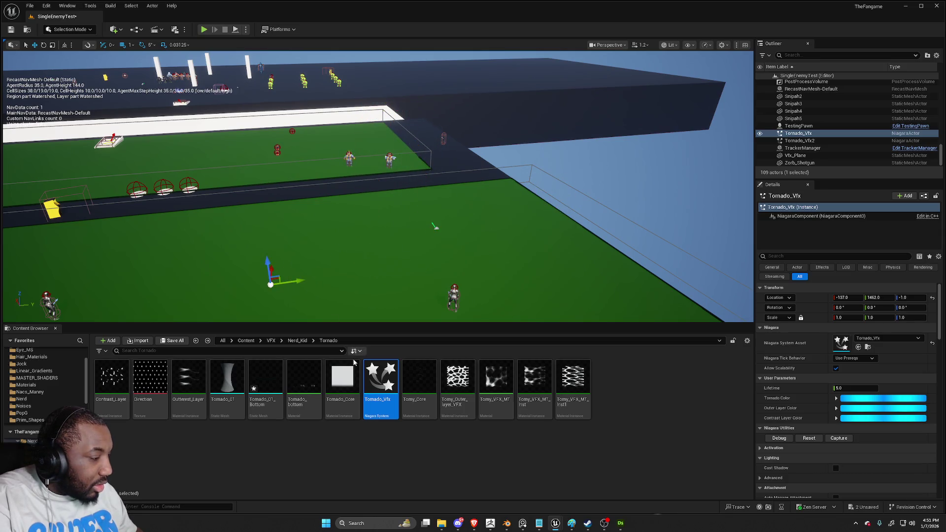
{"action": "left_click", "coordinate": [809, 438]}
{"action": "mouse_move", "coordinate": [300, 282]}
{"action": "left_mouse_down"}
{"action": "mouse_move", "coordinate": [422, 274]}
{"action": "mouse_move", "coordinate": [275, 283]}
{"action": "mouse_move", "coordinate": [325, 281]}
{"action": "mouse_move", "coordinate": [318, 279]}
{"action": "left_mouse_up"}
Open the Tornado_Vfx system full screen and select its Tornado_01 emitter
{"action": "double_click", "coordinate": [376, 373]}
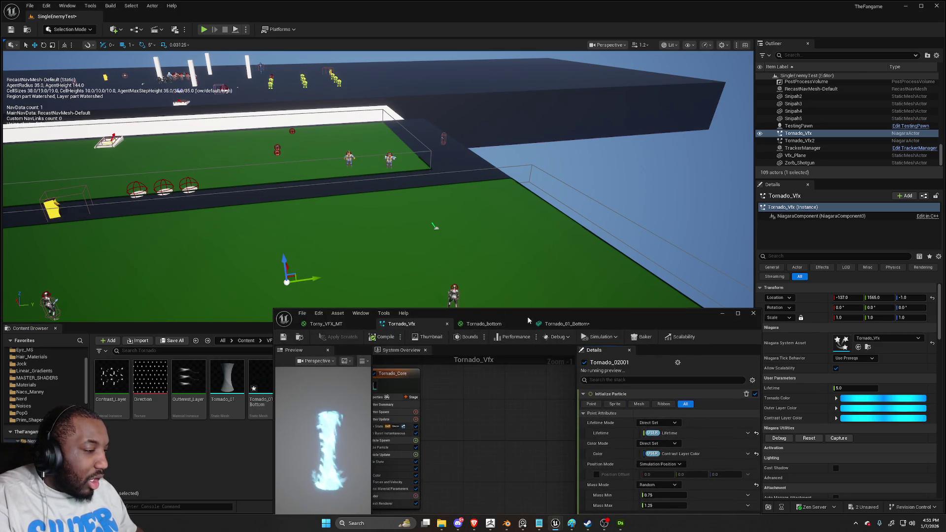
{"action": "double_click", "coordinate": [471, 317]}
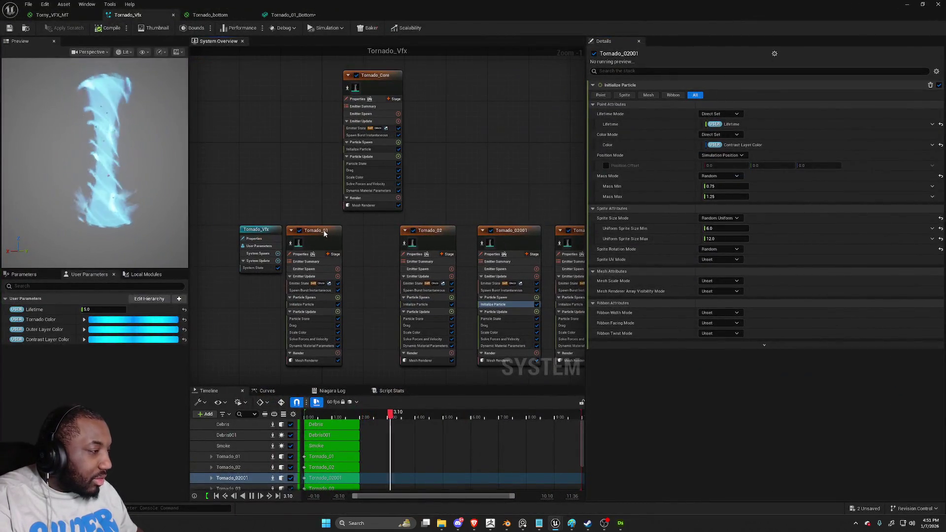
{"action": "left_click", "coordinate": [333, 233]}
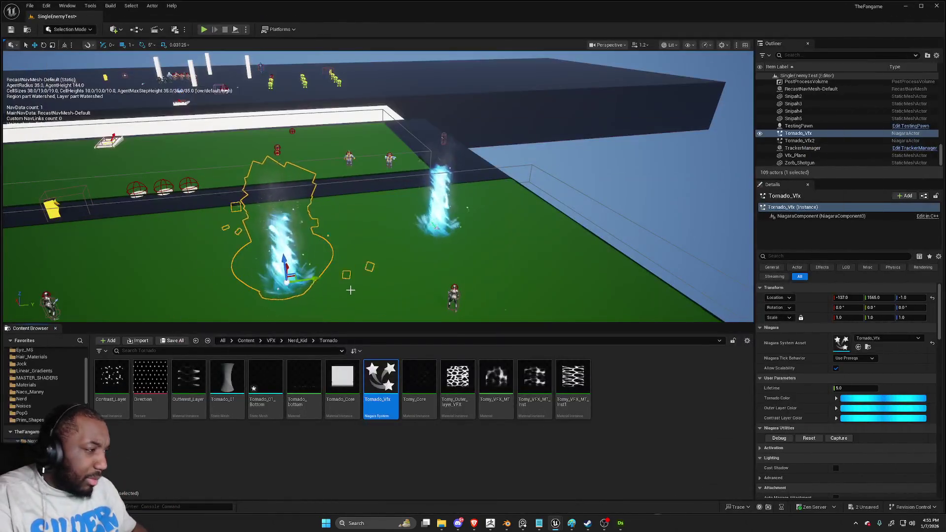
Enable Allow Scalability on the tornado and move it along Y to 2035
{"action": "left_click_drag", "start_coordinate": [304, 272], "coordinate": [349, 268]}
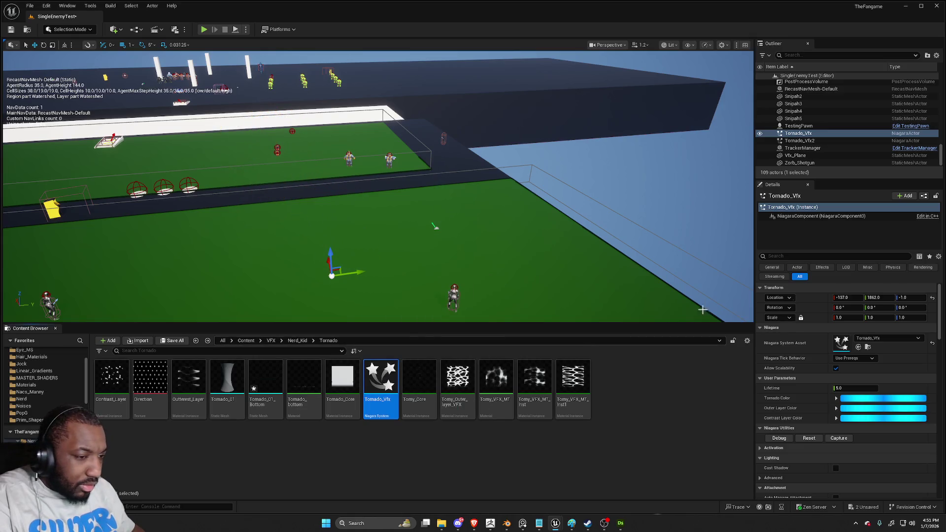
{"action": "left_click", "coordinate": [808, 438]}
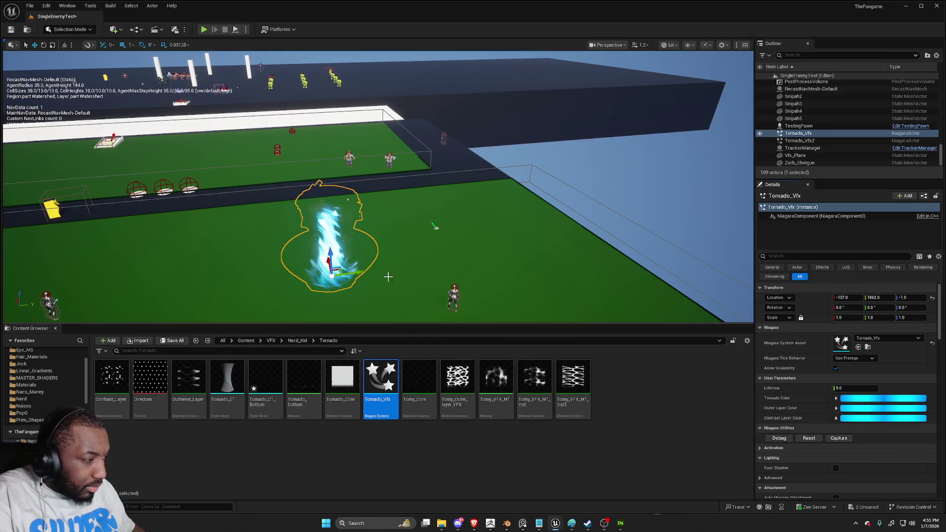
{"action": "mouse_move", "coordinate": [343, 274]}
{"action": "left_mouse_down"}
{"action": "mouse_move", "coordinate": [276, 274]}
{"action": "mouse_move", "coordinate": [344, 274]}
{"action": "left_mouse_up"}
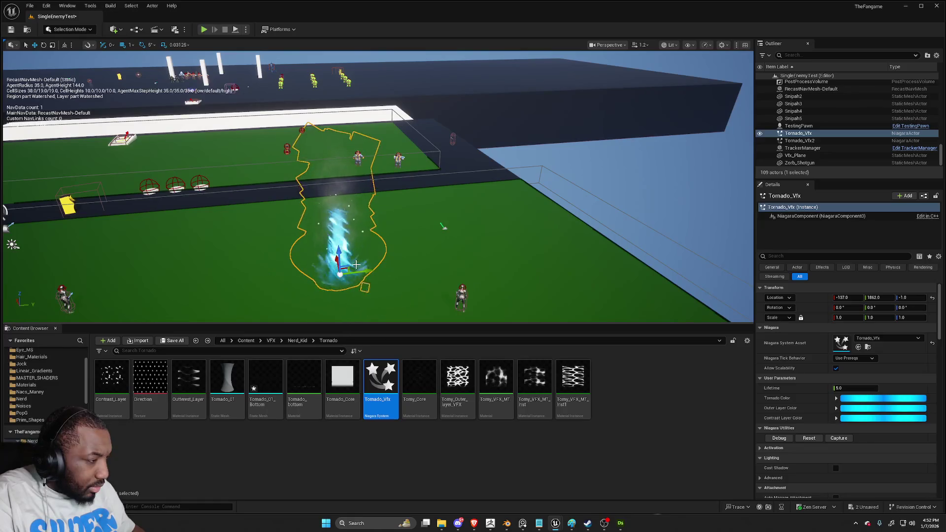
{"action": "left_click", "coordinate": [835, 368]}
{"action": "left_click_drag", "start_coordinate": [369, 268], "coordinate": [272, 268]}
{"action": "left_click_drag", "start_coordinate": [306, 268], "coordinate": [394, 257]}
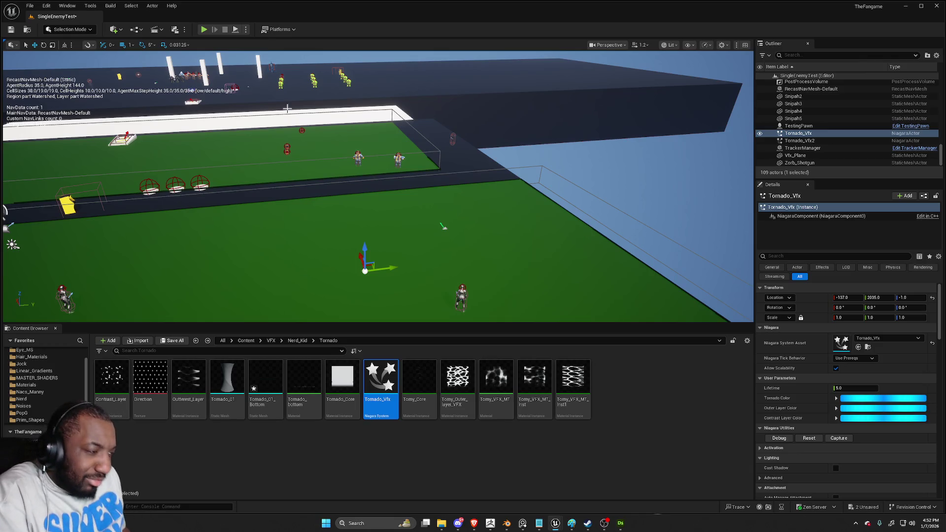
Frame and orbit around the relocated tornado, then replay its effect from the start
{"action": "key", "text": "f"}
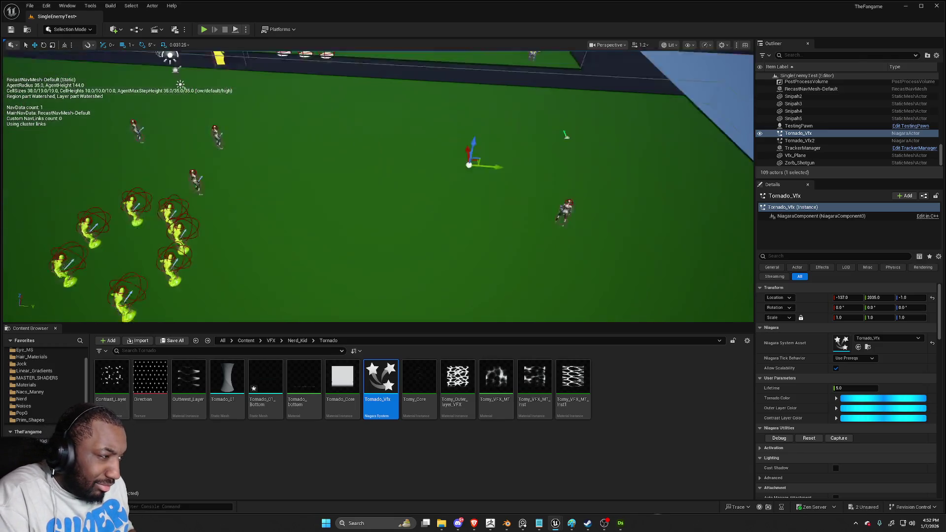
{"action": "left_click_drag", "start_coordinate": [378, 187], "coordinate": [325, 193]}
{"action": "left_click_drag", "start_coordinate": [334, 158], "coordinate": [334, 158]}
{"action": "left_click_drag", "start_coordinate": [255, 133], "coordinate": [214, 53]}
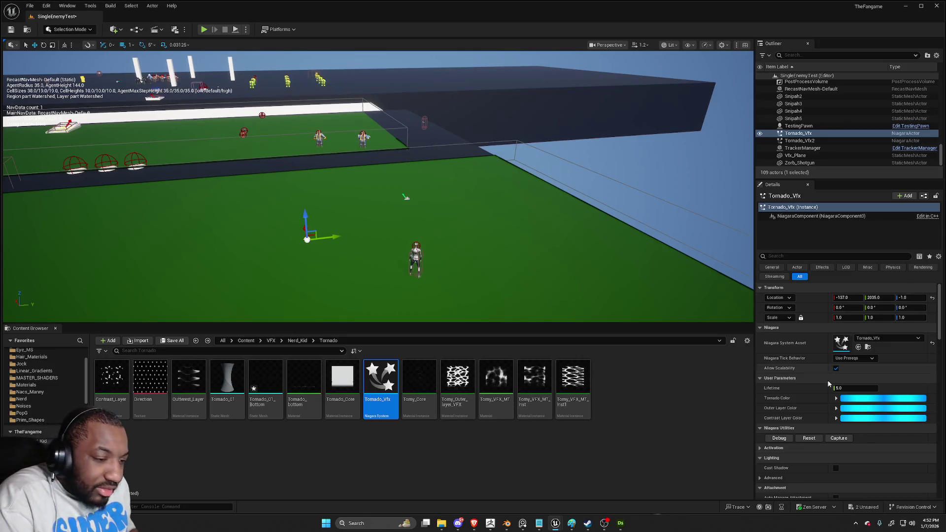
{"action": "left_click", "coordinate": [810, 438]}
Zoom out to a wide view of the tornado, toggle navigation stats with P, and start Play in Editor
{"action": "mouse_move", "coordinate": [425, 184]}
{"action": "left_mouse_down"}
{"action": "mouse_move", "coordinate": [597, 152]}
{"action": "mouse_move", "coordinate": [713, 249]}
{"action": "mouse_move", "coordinate": [559, 237]}
{"action": "left_mouse_up"}
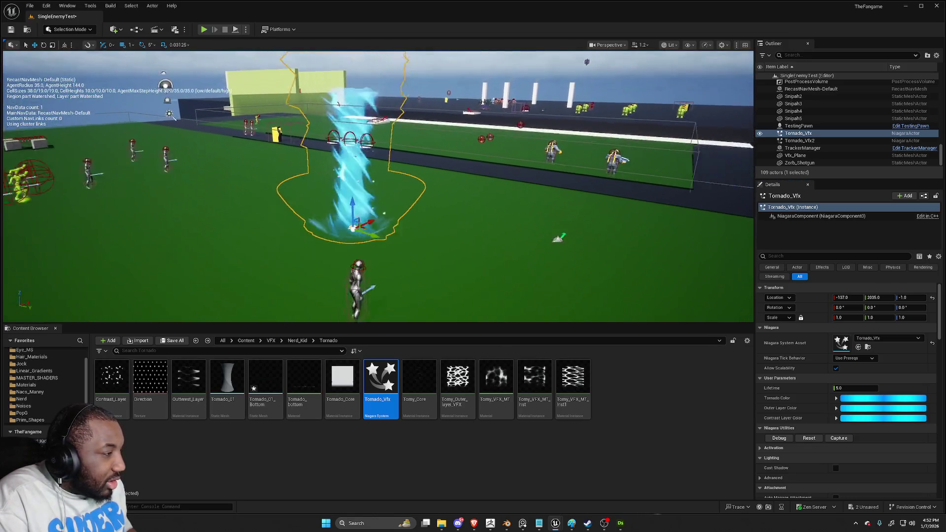
{"action": "scroll", "coordinate": [381, 265], "scroll_direction": "down", "scroll_amount": 3}
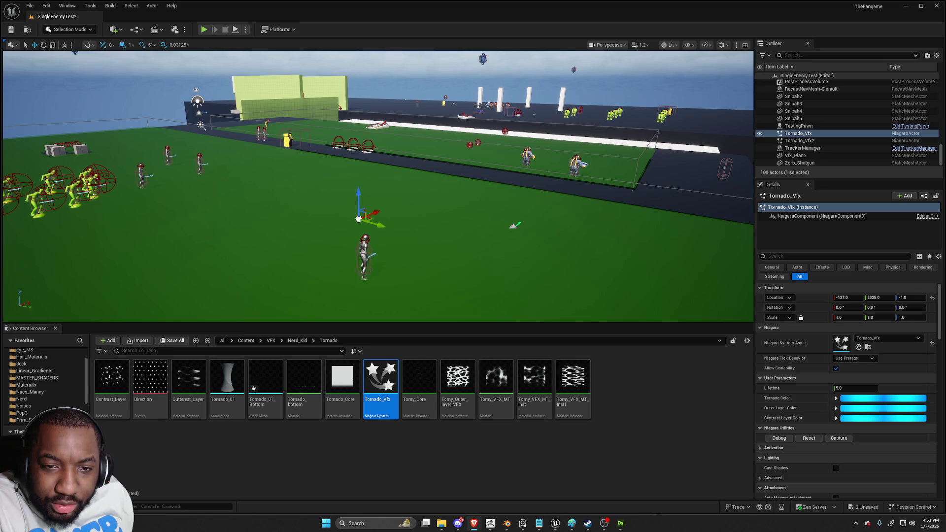
{"action": "key", "text": "p"}
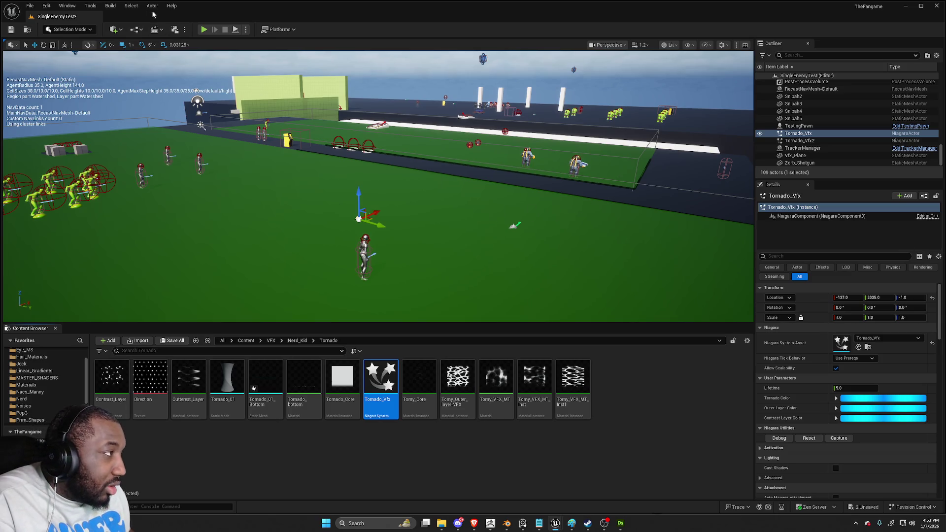
{"action": "left_click", "coordinate": [203, 29]}
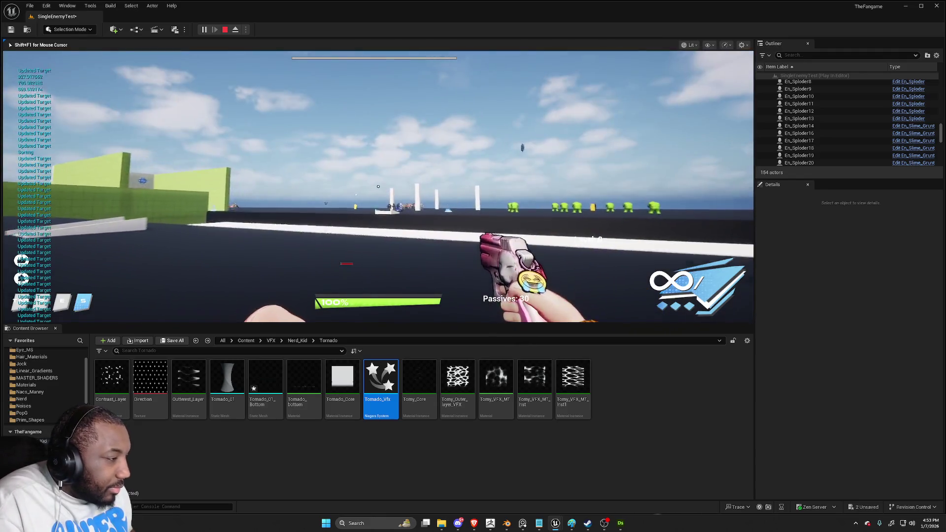
Switch the character to bare hands in the dev menu, leap with the vortex attack, then open passives
{"action": "key", "text": "Tab"}
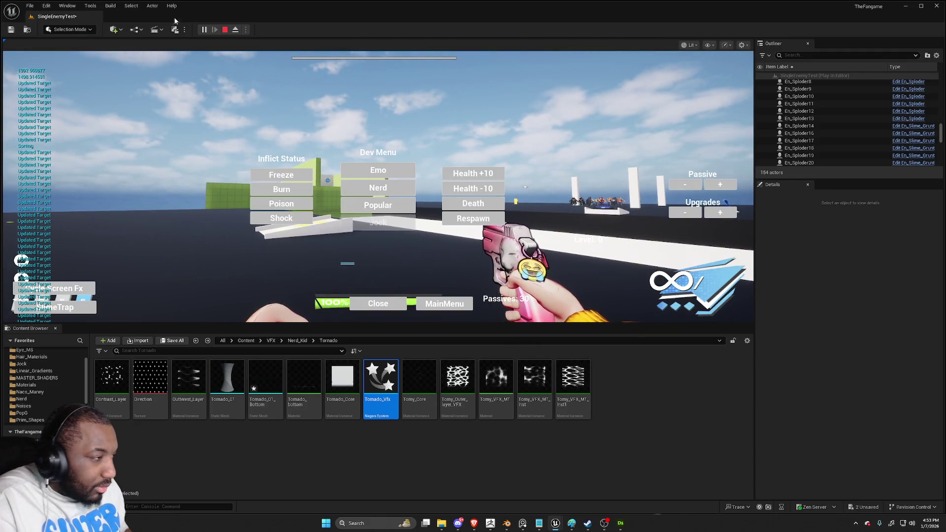
{"action": "left_click", "coordinate": [382, 192]}
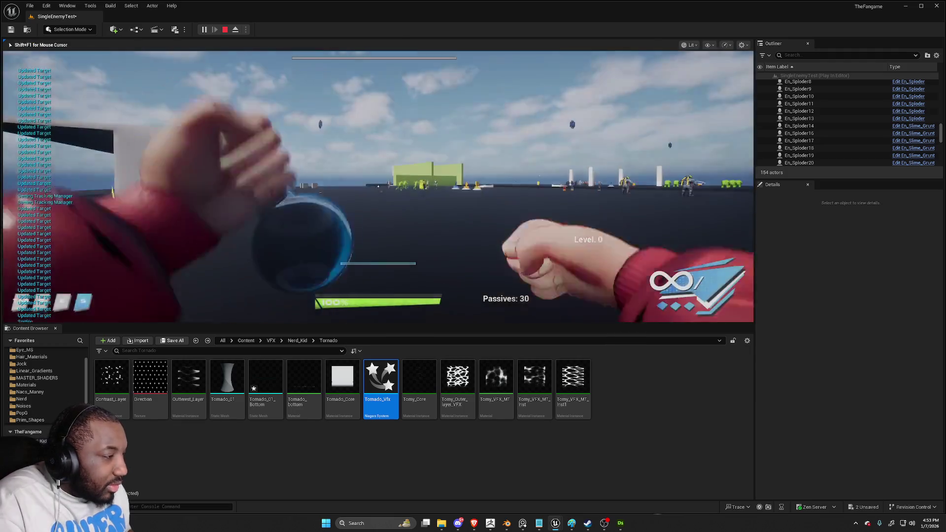
{"action": "key", "text": "space"}
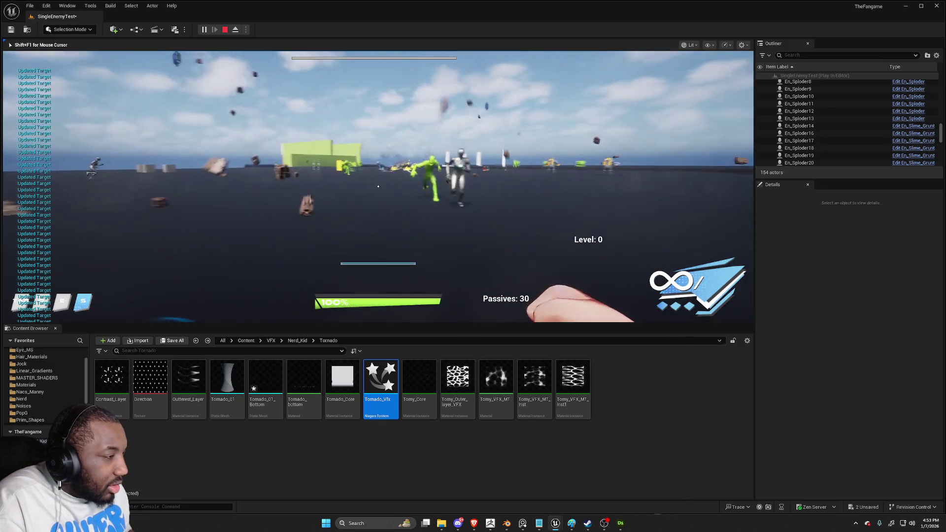
{"action": "key", "text": "space"}
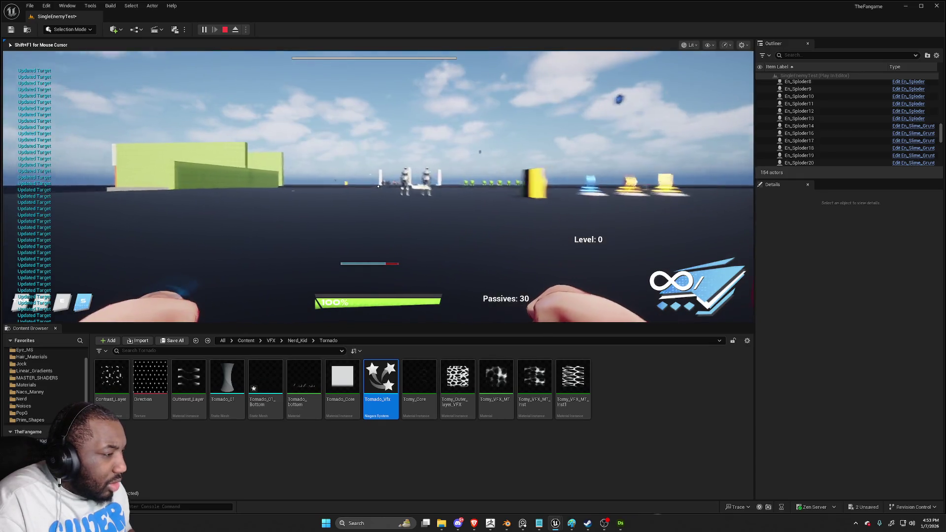
{"action": "key", "text": "Tab"}
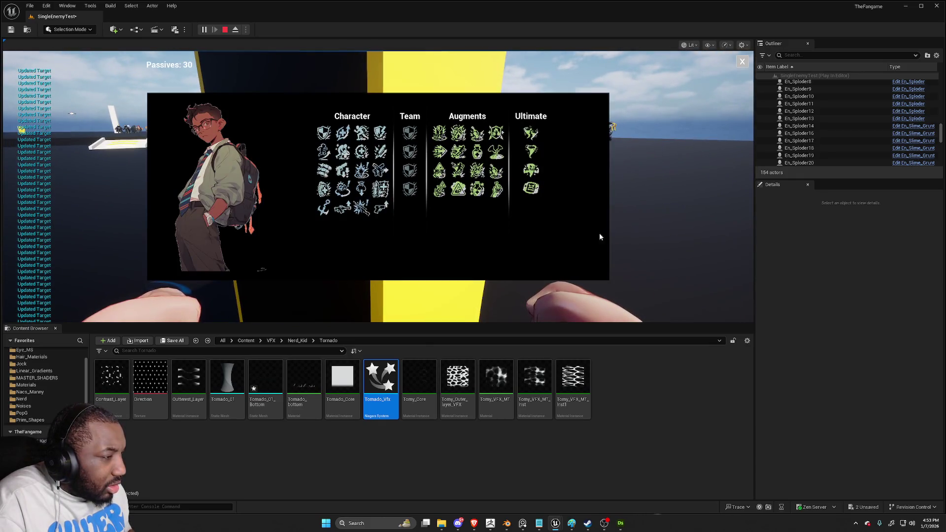
Cast the tornado ability among the enemies, move around to watch it, and check the passives menu
{"action": "mouse_move", "coordinate": [532, 134]}
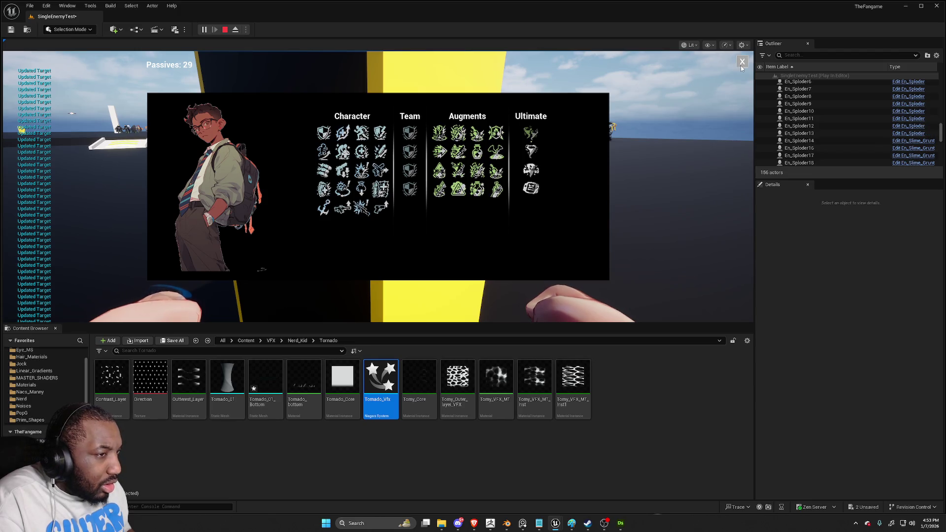
{"action": "left_click", "coordinate": [741, 66]}
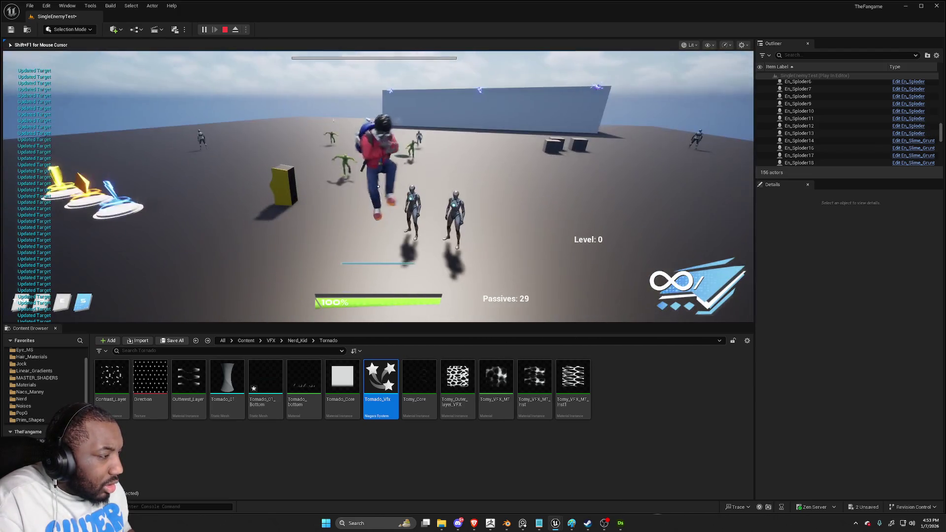
{"action": "key", "text": "q"}
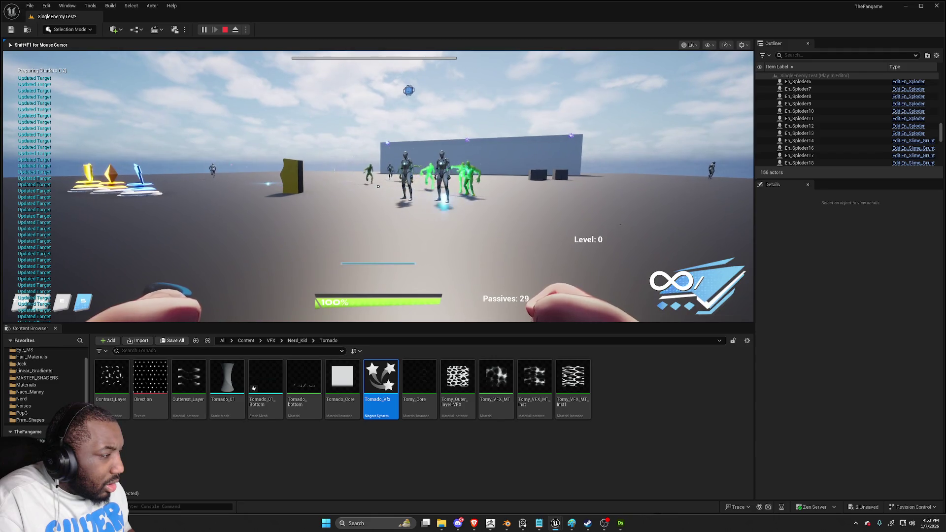
{"action": "key", "text": "d"}
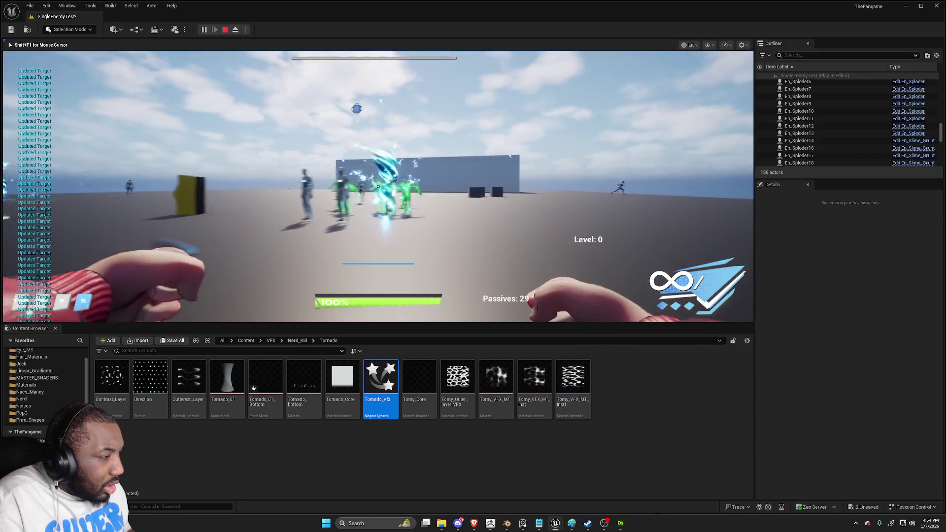
{"action": "key", "text": "s"}
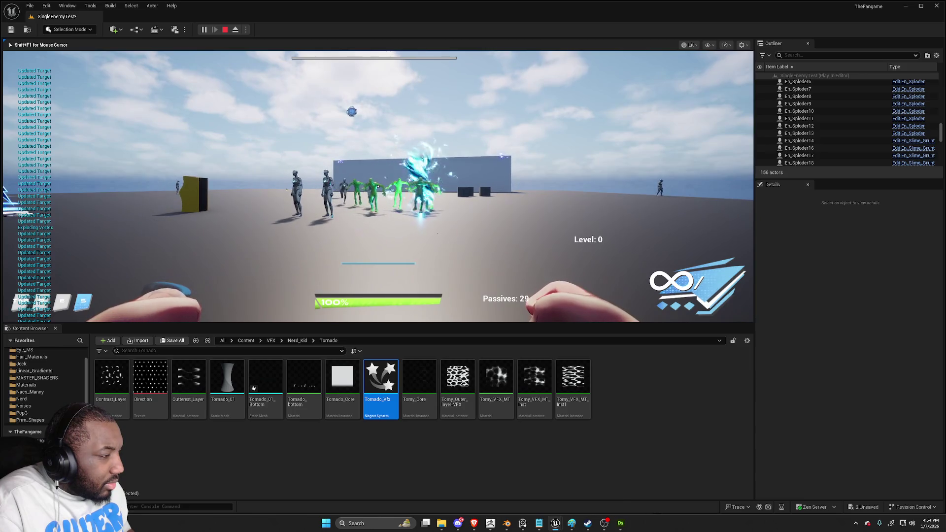
{"action": "key", "text": "w"}
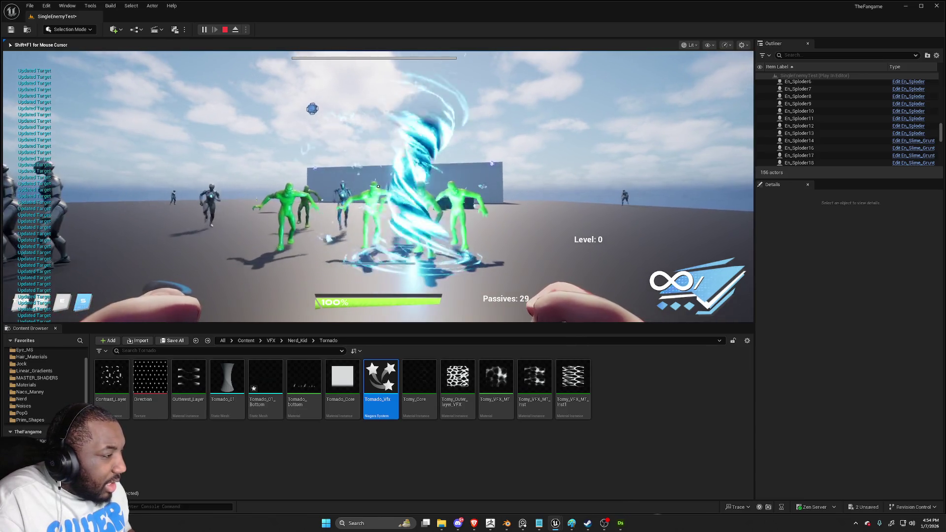
{"action": "key", "text": "s"}
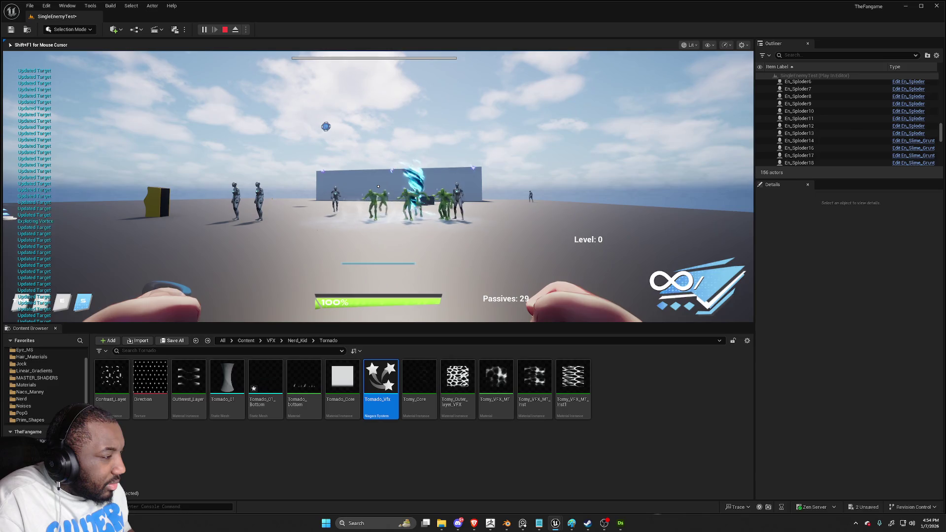
{"action": "key", "text": "w"}
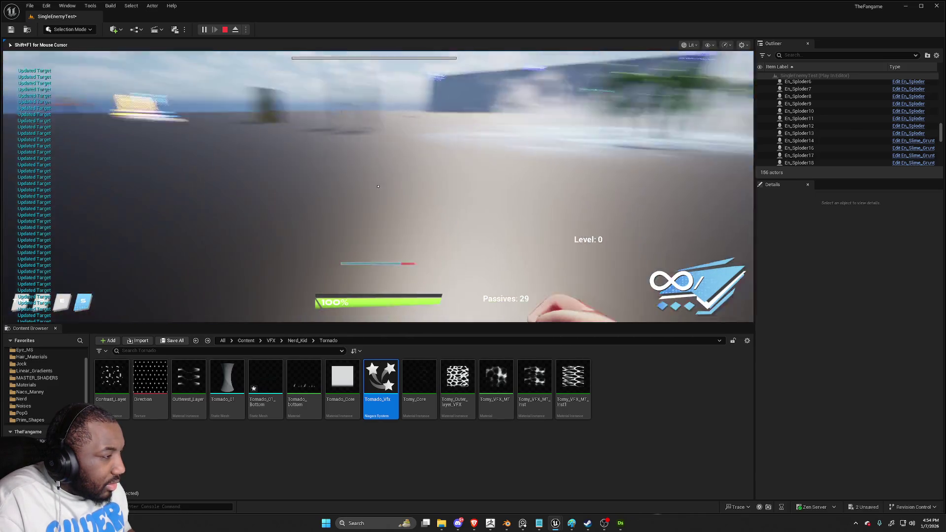
{"action": "key", "text": "w"}
{"action": "key", "text": "Tab"}
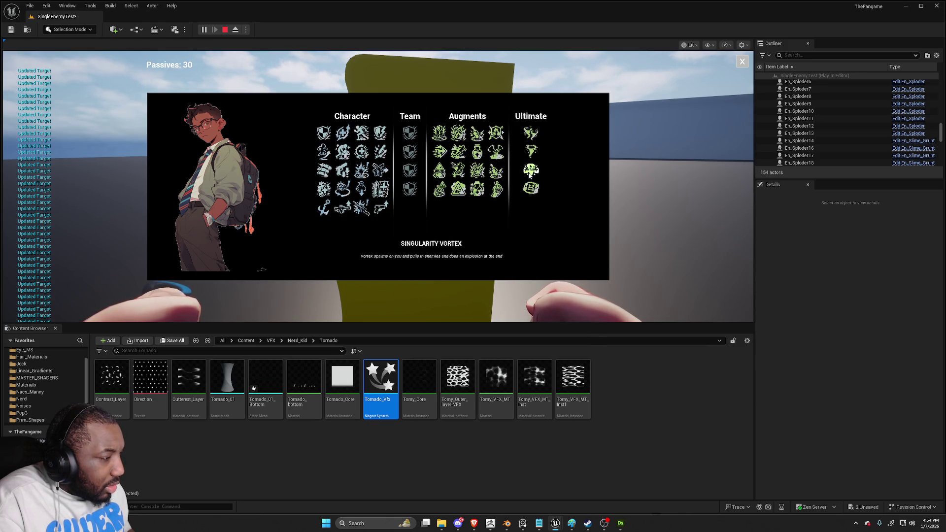
{"action": "left_click", "coordinate": [742, 63]}
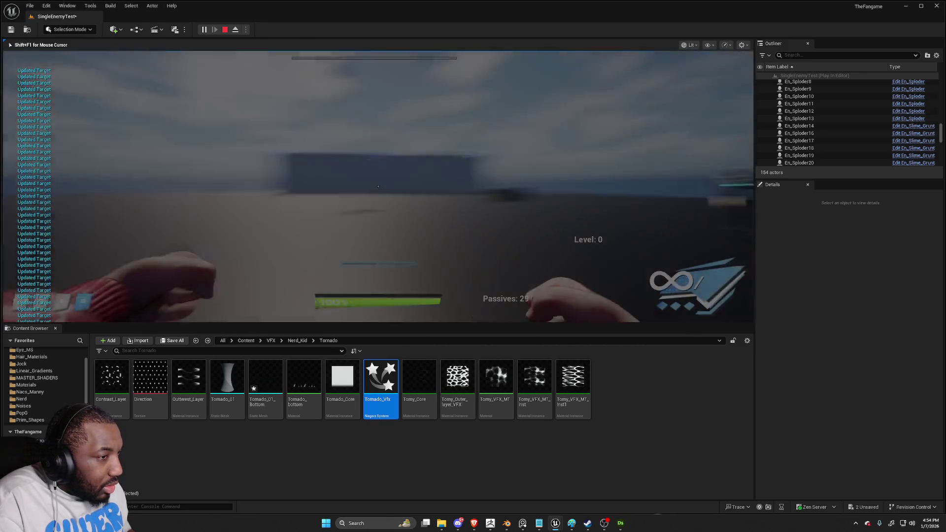
Leap into the enemies, punch them, throw the battery, spin-kick, then stop the session
{"action": "key", "text": "e"}
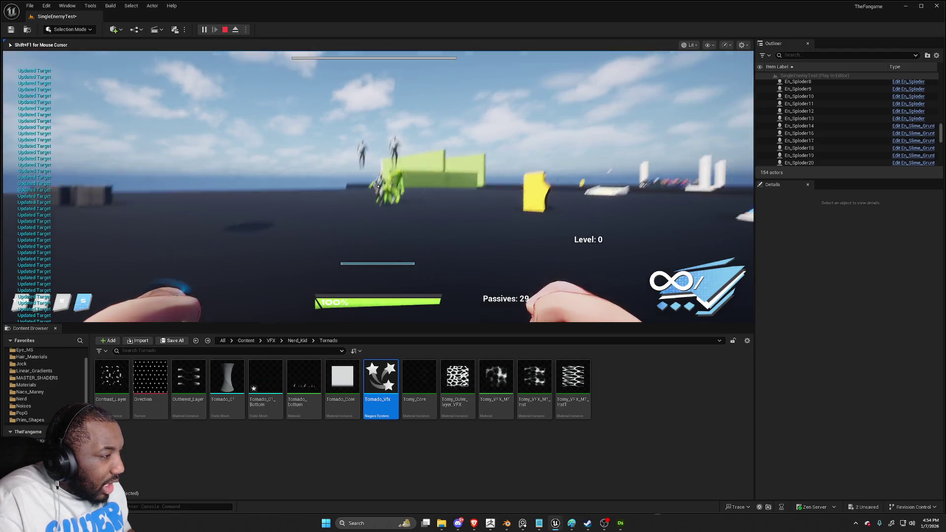
{"action": "left_click", "coordinate": [377, 186]}
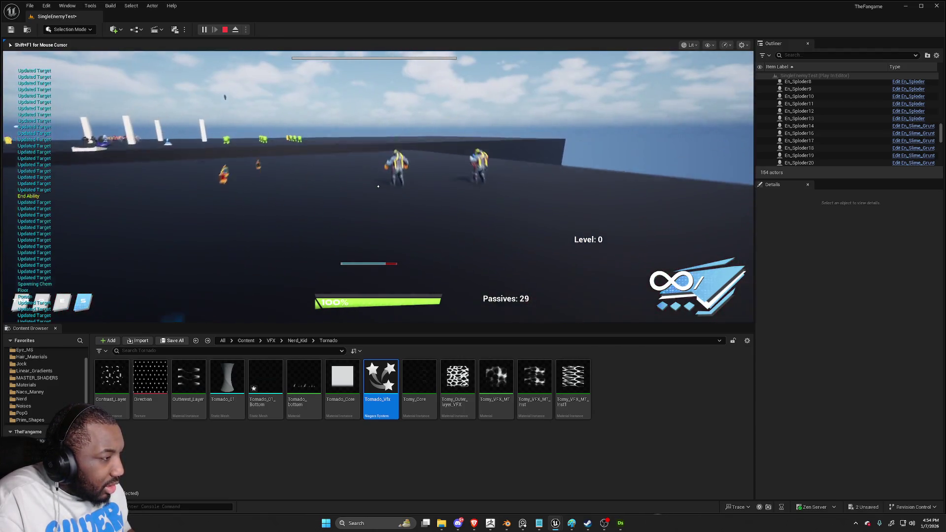
{"action": "key", "text": "e"}
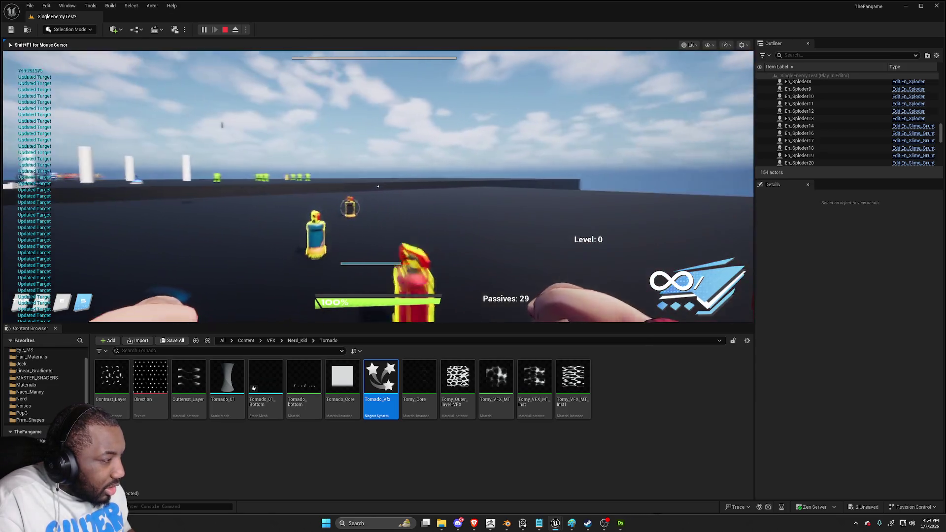
{"action": "left_click", "coordinate": [378, 186]}
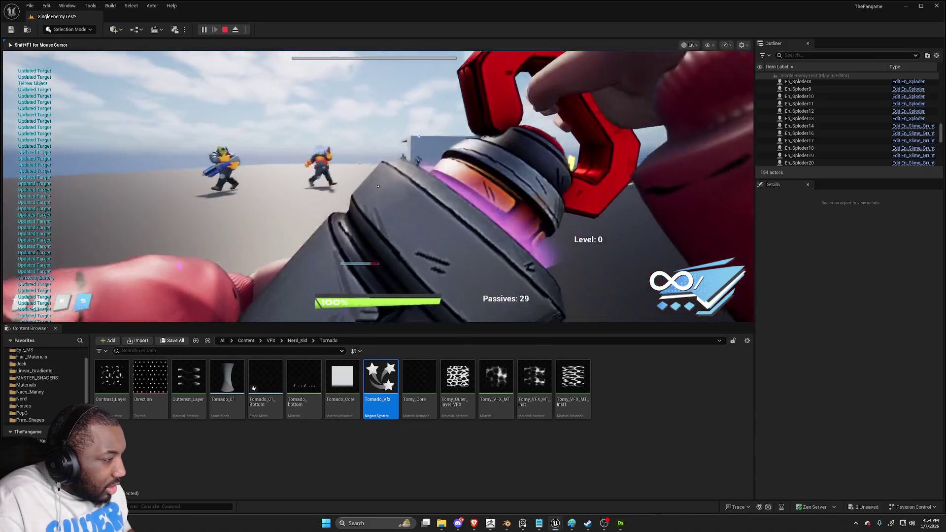
{"action": "left_click", "coordinate": [377, 186]}
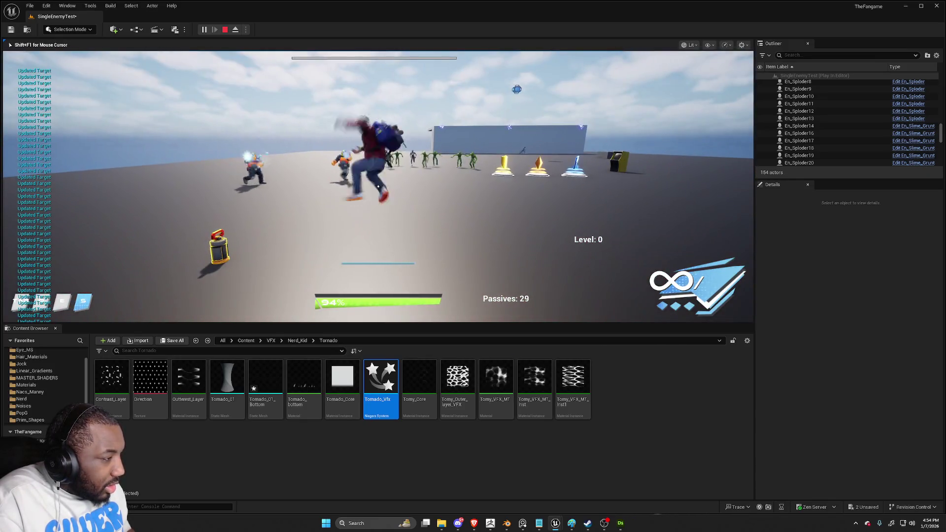
{"action": "left_click", "coordinate": [378, 186]}
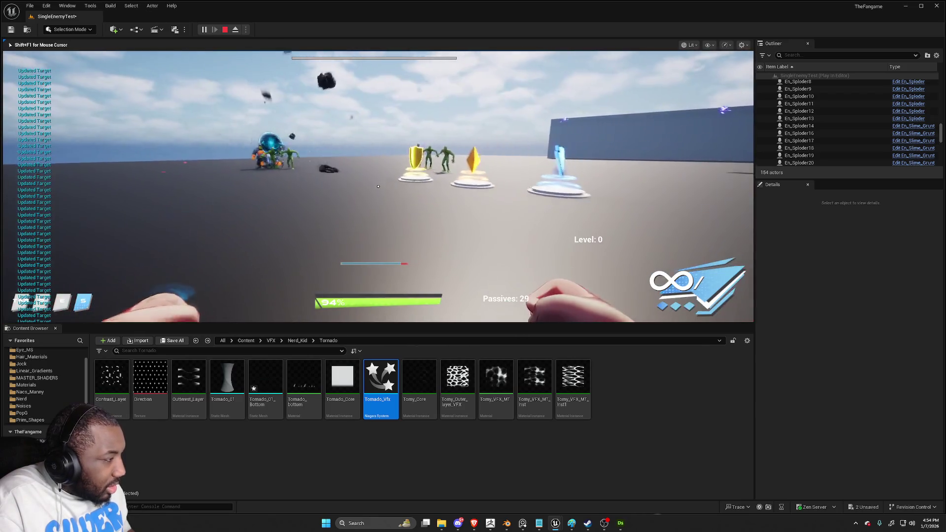
{"action": "key", "text": "q"}
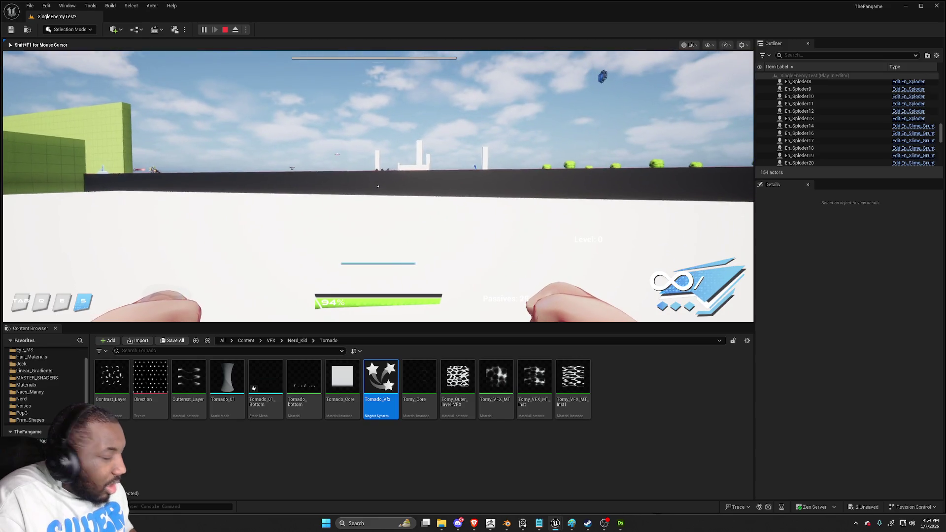
{"action": "key", "text": "Escape"}
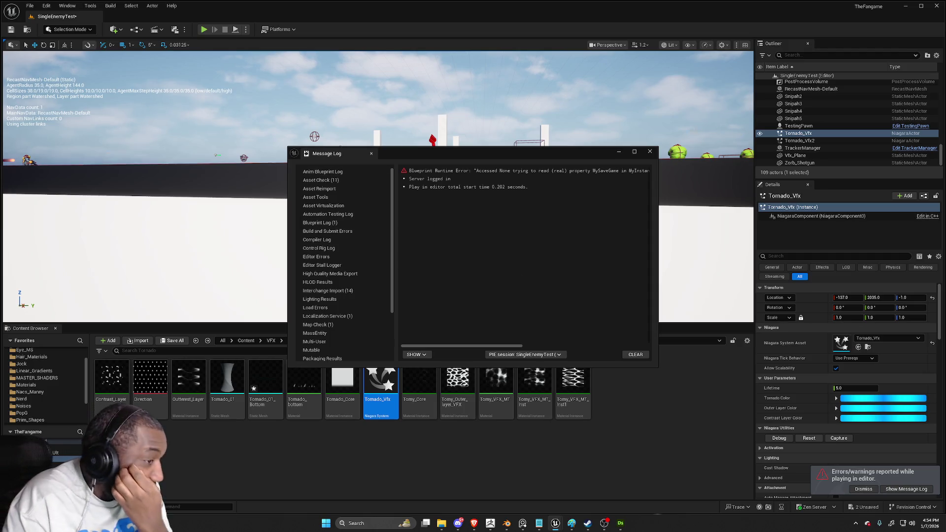
Close the Message Log reporting the Blueprint runtime error
{"action": "left_click", "coordinate": [647, 151]}
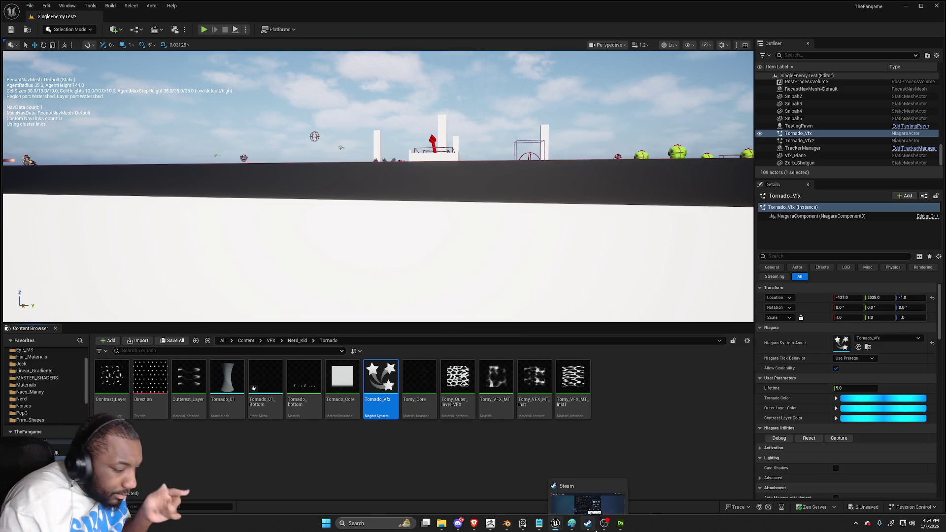
Open Tornado_Vfx and try Lifetime 1, then 2, before restoring the Lifetime user parameter to 5
{"action": "double_click", "coordinate": [380, 376]}
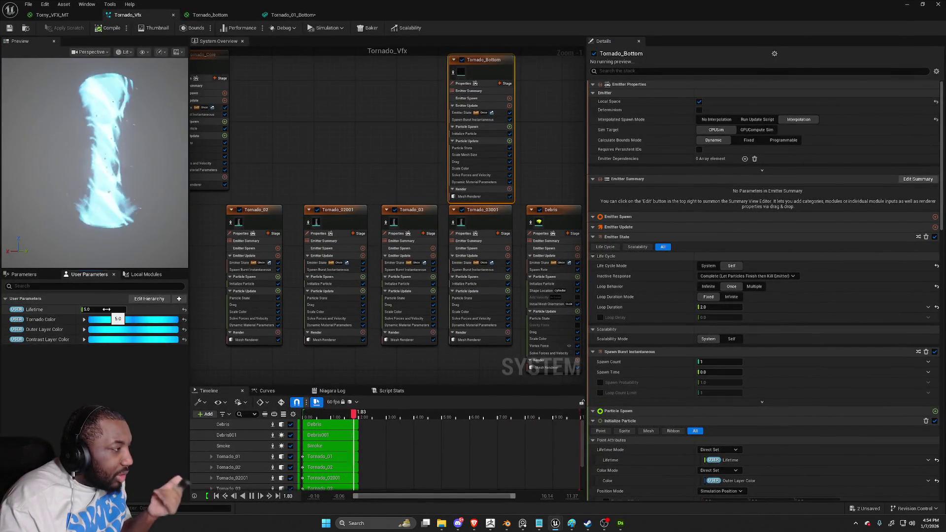
{"action": "left_click", "coordinate": [106, 309]}
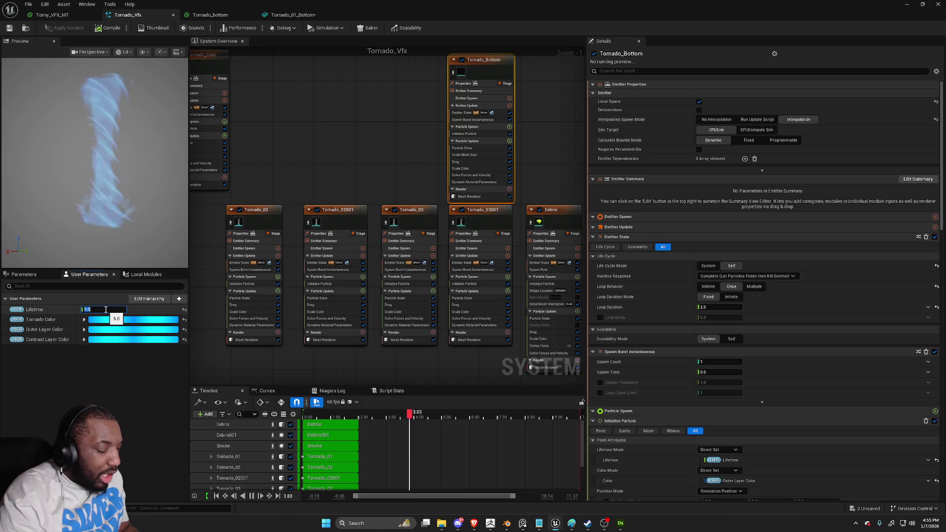
{"action": "type", "text": "1"}
{"action": "key", "text": "Return"}
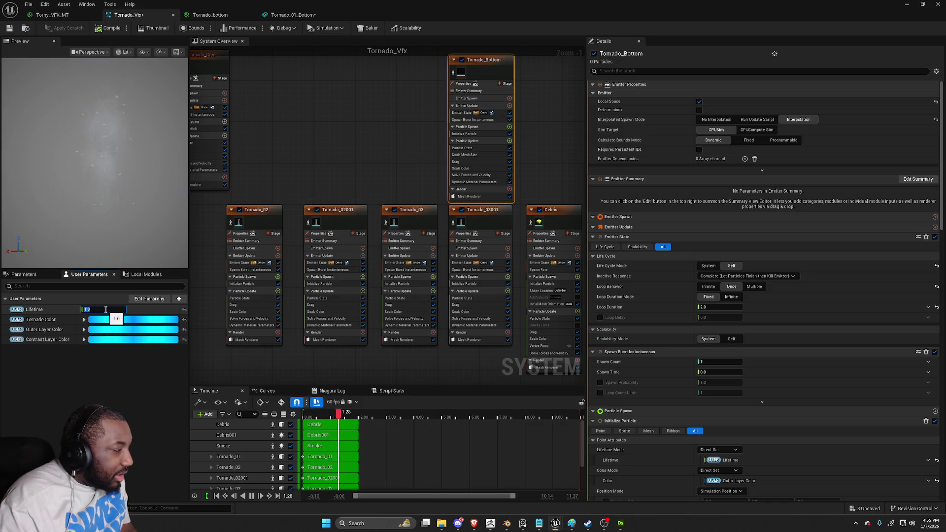
{"action": "type", "text": "2"}
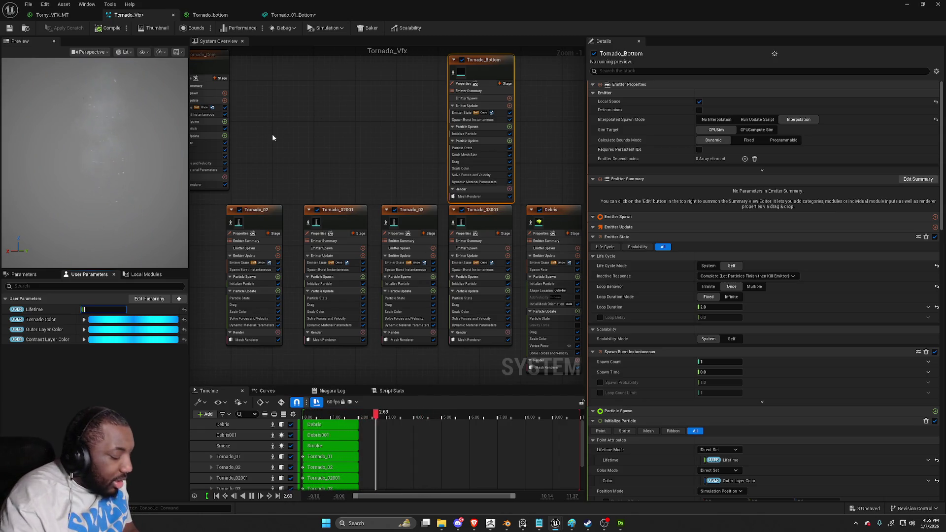
{"action": "type", "text": "5"}
{"action": "key", "text": "Return"}
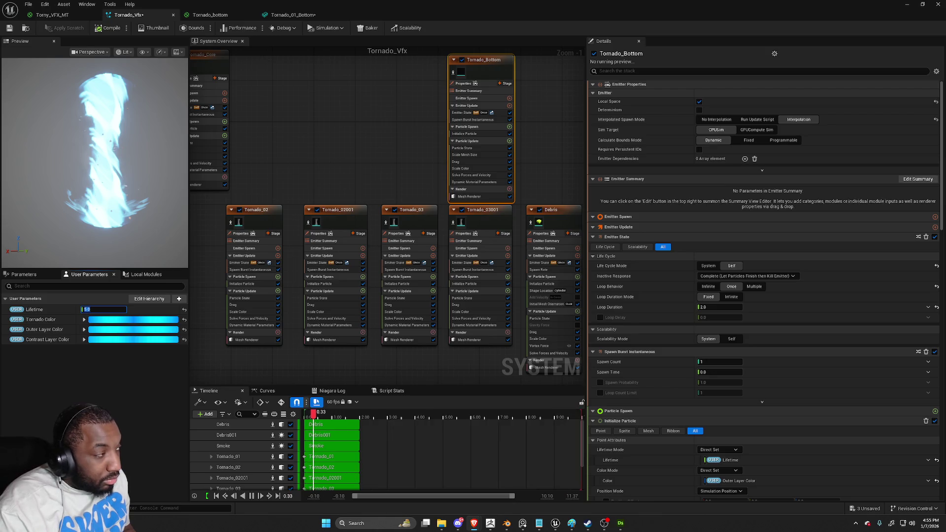
Save the Tornado_Vfx system and move the to-do Notepad window to the right over the editor
{"action": "left_click", "coordinate": [362, 162]}
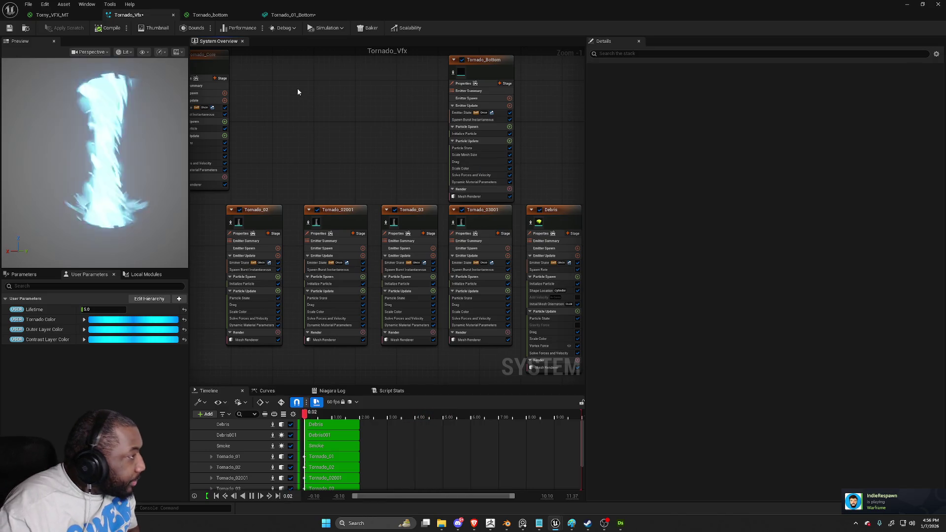
{"action": "left_click", "coordinate": [9, 28]}
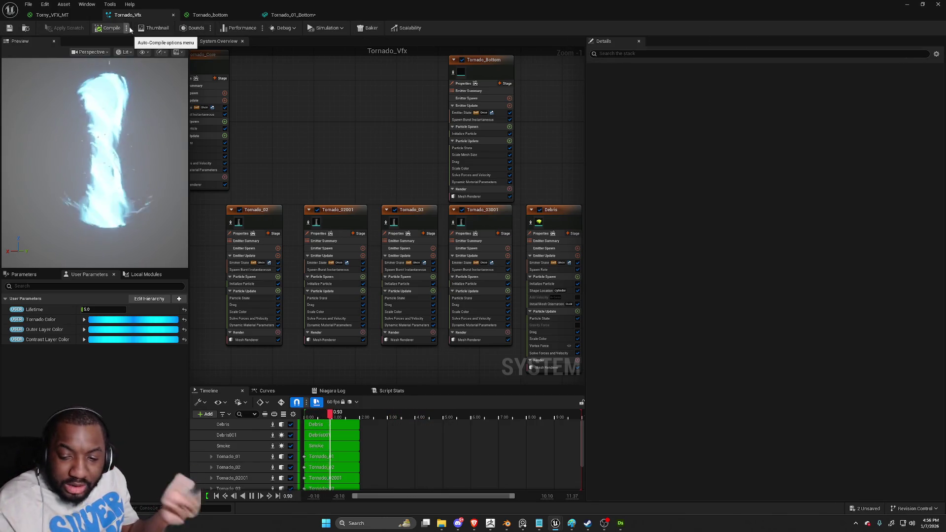
{"action": "mouse_move", "coordinate": [538, 525]}
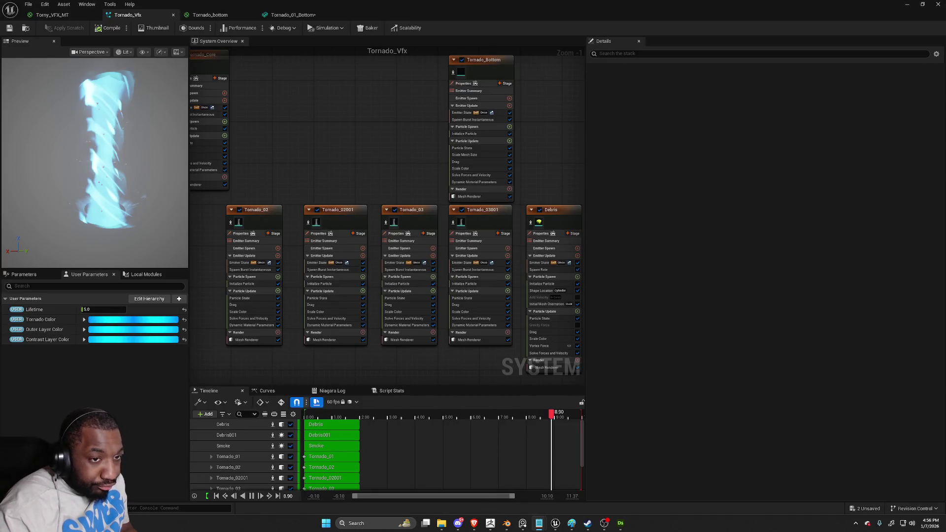
{"action": "left_click", "coordinate": [539, 524]}
{"action": "mouse_move", "coordinate": [494, 145]}
{"action": "left_mouse_down"}
{"action": "mouse_move", "coordinate": [577, 92]}
{"action": "mouse_move", "coordinate": [653, 91]}
{"action": "left_mouse_up"}
{"action": "left_click", "coordinate": [439, 139]}
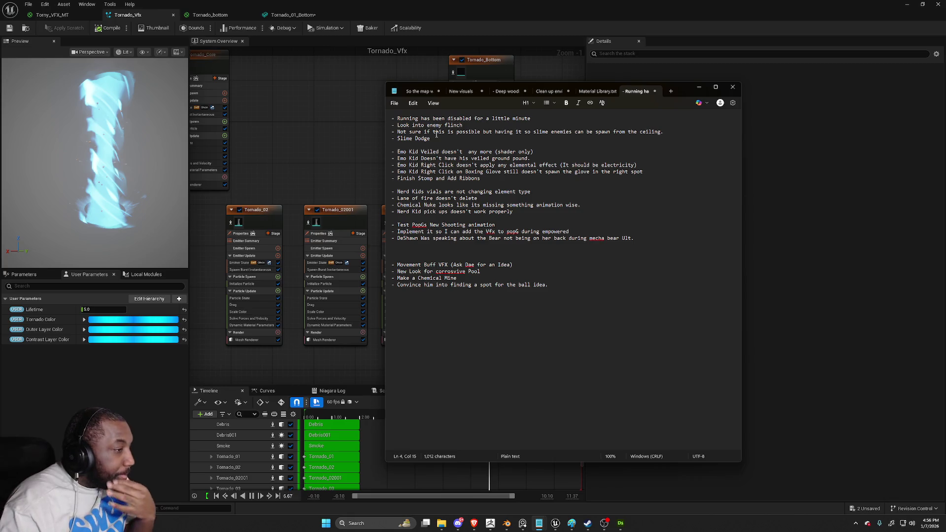
Switch from the Notepad to-do list back to Unreal and minimize the Niagara editor
{"action": "left_click", "coordinate": [281, 122]}
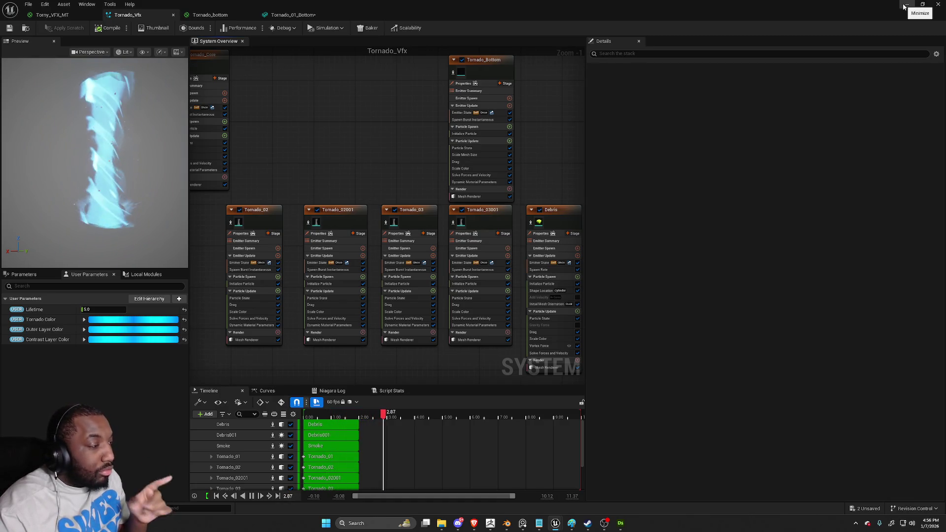
{"action": "left_click", "coordinate": [905, 5]}
Fly over the arena, browse the PopG_Ult folder, and select the En_Slime_Grunt_Ranged enemy
{"action": "mouse_move", "coordinate": [374, 187]}
{"action": "left_mouse_down"}
{"action": "mouse_move", "coordinate": [344, 202]}
{"action": "mouse_move", "coordinate": [355, 217]}
{"action": "mouse_move", "coordinate": [384, 212]}
{"action": "mouse_move", "coordinate": [376, 205]}
{"action": "left_mouse_up"}
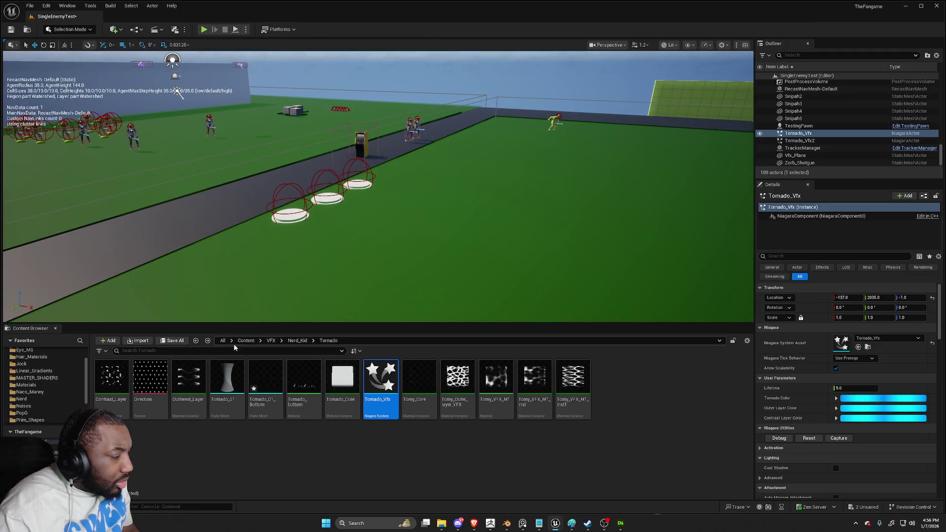
{"action": "left_click", "coordinate": [272, 341]}
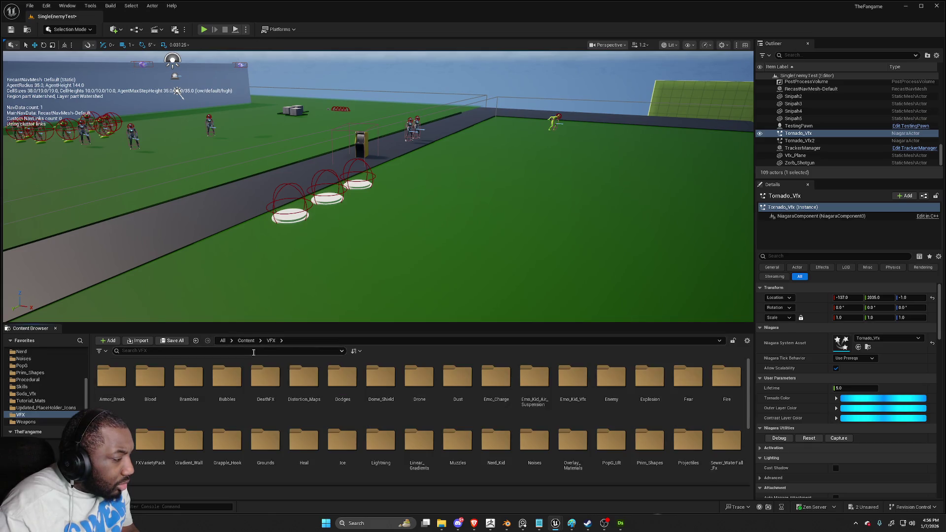
{"action": "scroll", "coordinate": [433, 453], "scroll_direction": "down", "scroll_amount": 1}
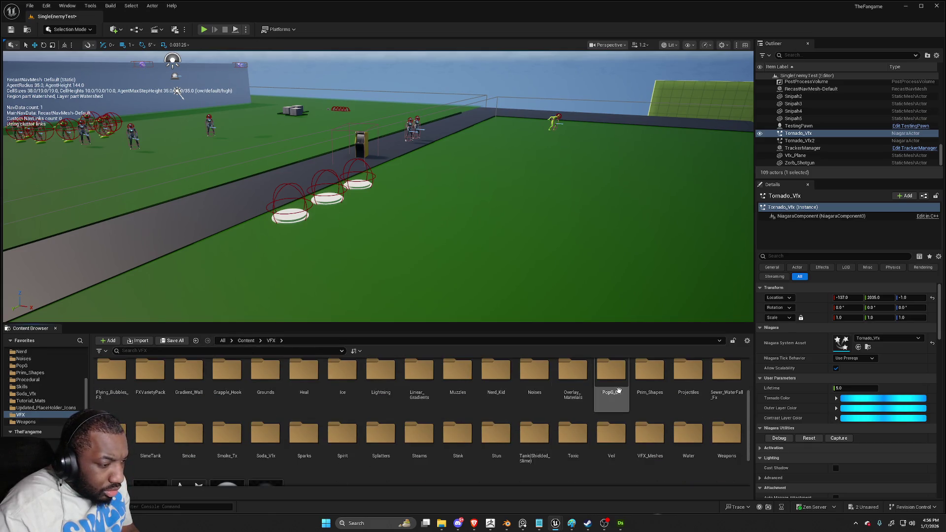
{"action": "double_click", "coordinate": [611, 377]}
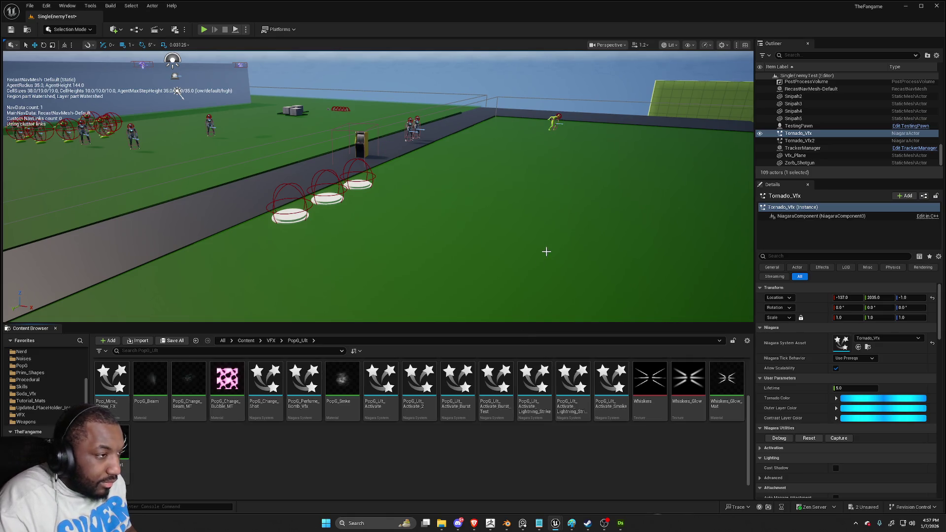
{"action": "left_click_drag", "start_coordinate": [555, 196], "coordinate": [532, 183]}
{"action": "key", "text": "f"}
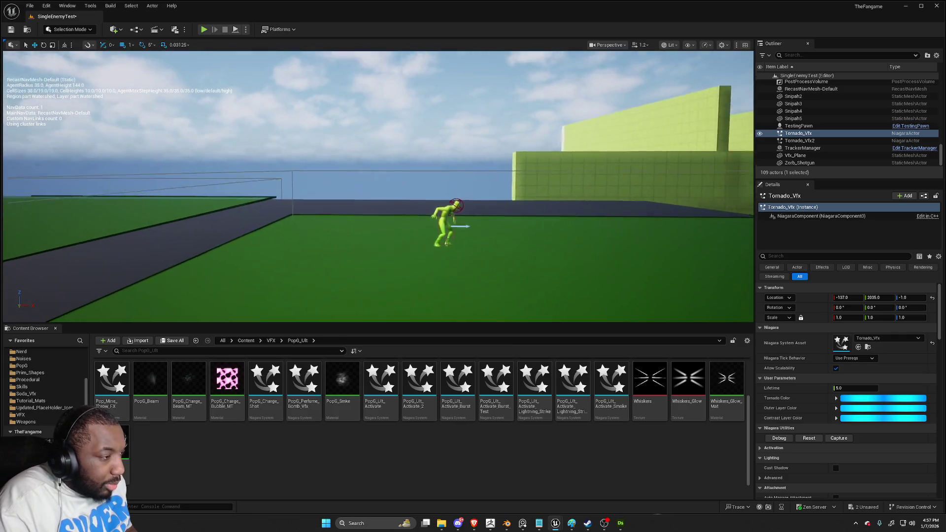
{"action": "left_click", "coordinate": [300, 202]}
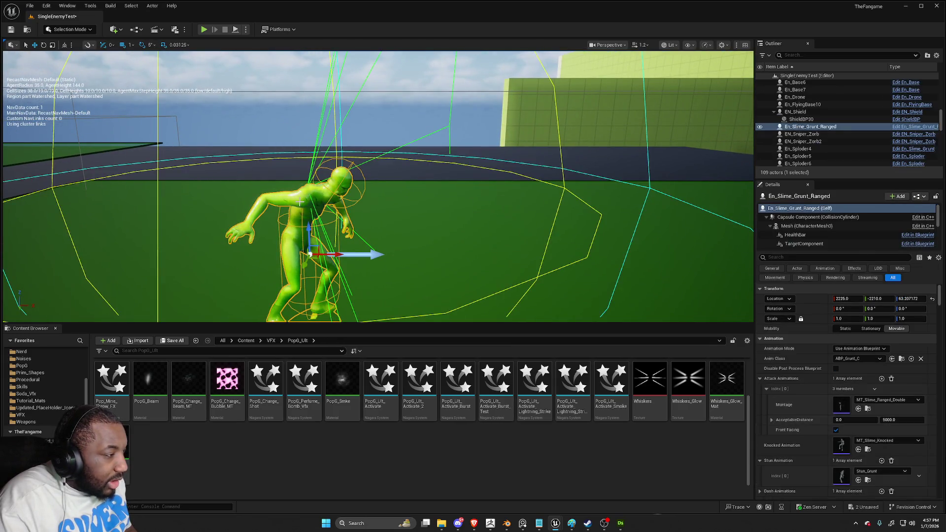
Return to the Content/VFX folder and look through its effect subfolders
{"action": "left_click", "coordinate": [271, 341]}
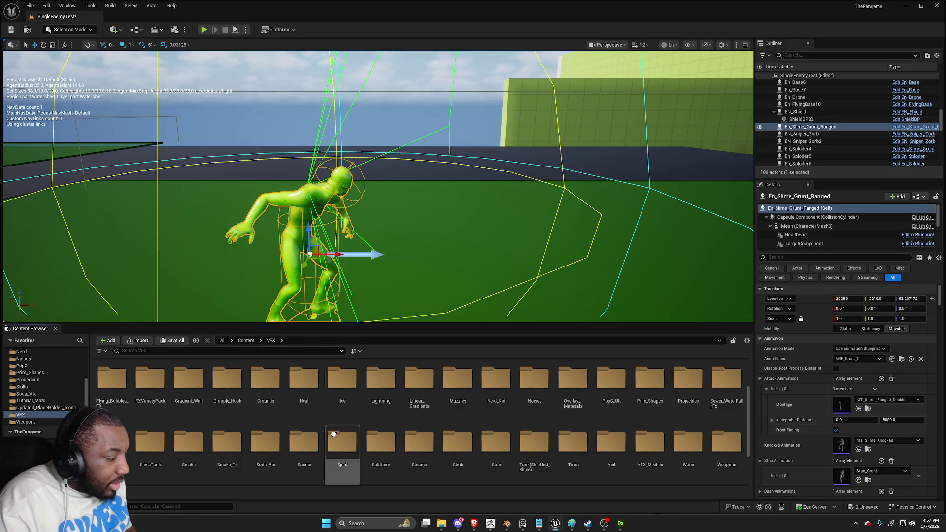
{"action": "scroll", "coordinate": [495, 457], "scroll_direction": "down", "scroll_amount": 2}
{"action": "right_click", "coordinate": [424, 424]}
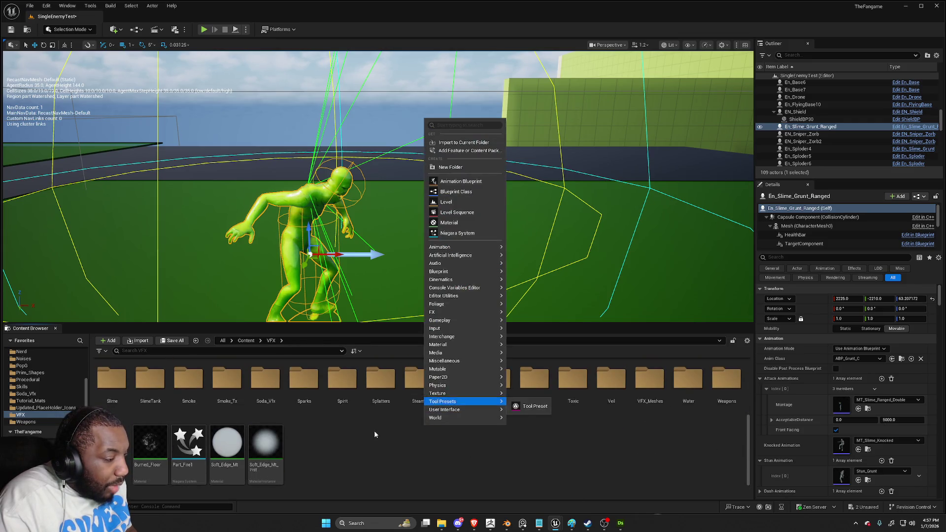
{"action": "left_click", "coordinate": [384, 438]}
{"action": "scroll", "coordinate": [393, 447], "scroll_direction": "up", "scroll_amount": 5}
{"action": "mouse_move", "coordinate": [401, 438]}
{"action": "left_mouse_down"}
{"action": "mouse_move", "coordinate": [416, 465]}
{"action": "mouse_move", "coordinate": [331, 432]}
{"action": "mouse_move", "coordinate": [283, 438]}
{"action": "left_mouse_up"}
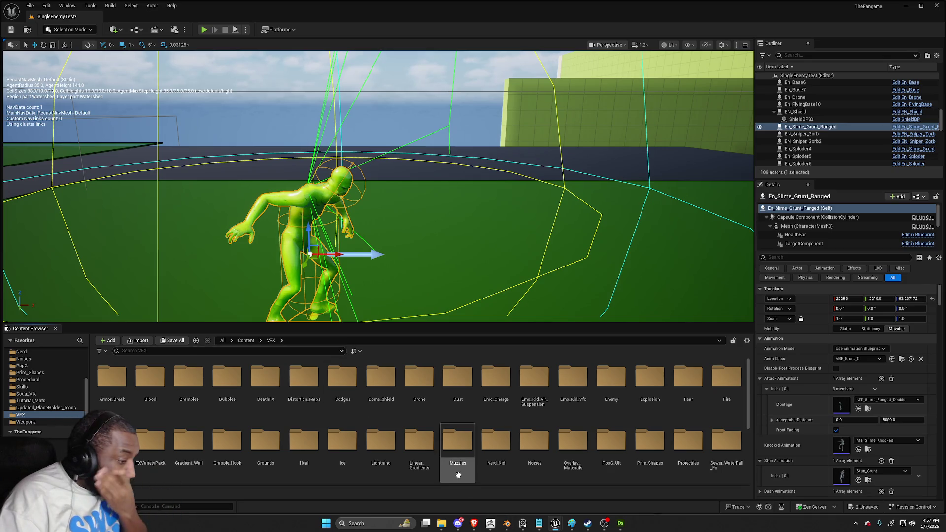
Add a new folder named Charge inside VFX/Emo_Kid_Vfx
{"action": "left_click", "coordinate": [570, 399]}
{"action": "double_click", "coordinate": [569, 399]}
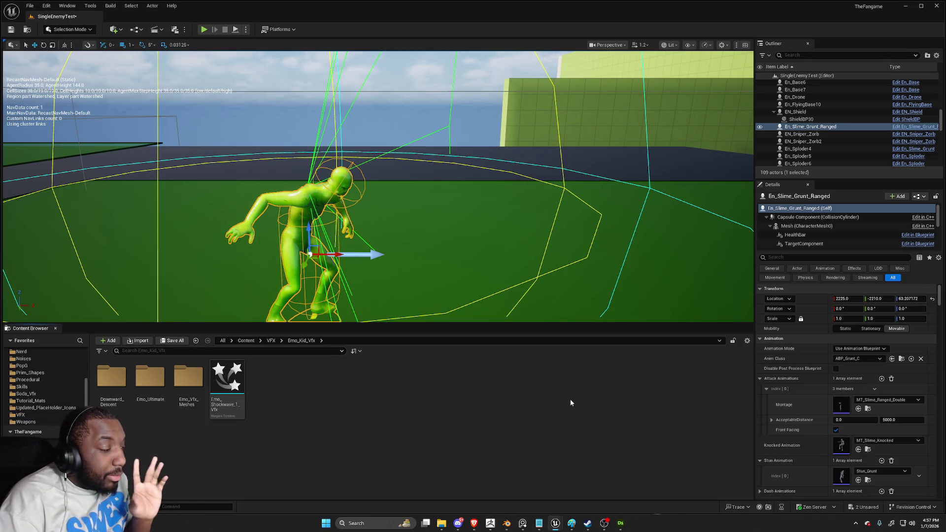
{"action": "right_click", "coordinate": [352, 400]}
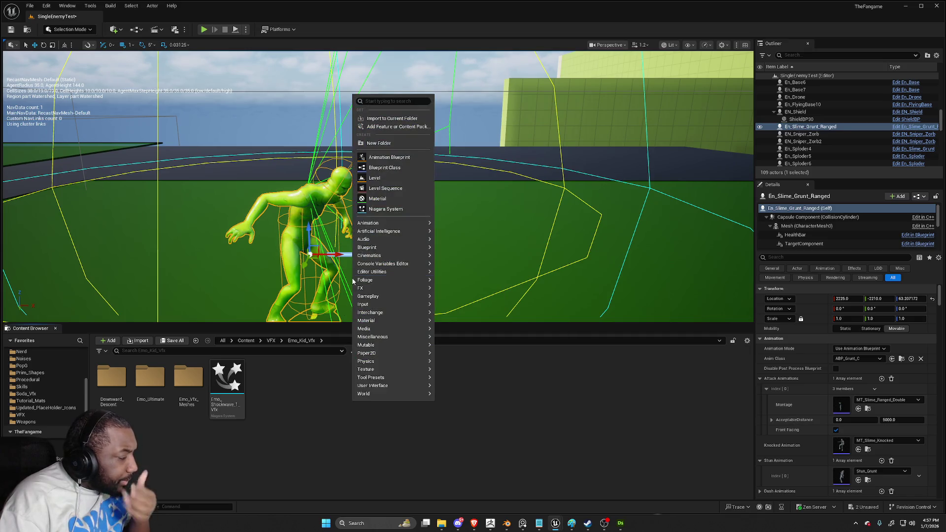
{"action": "left_click", "coordinate": [401, 145]}
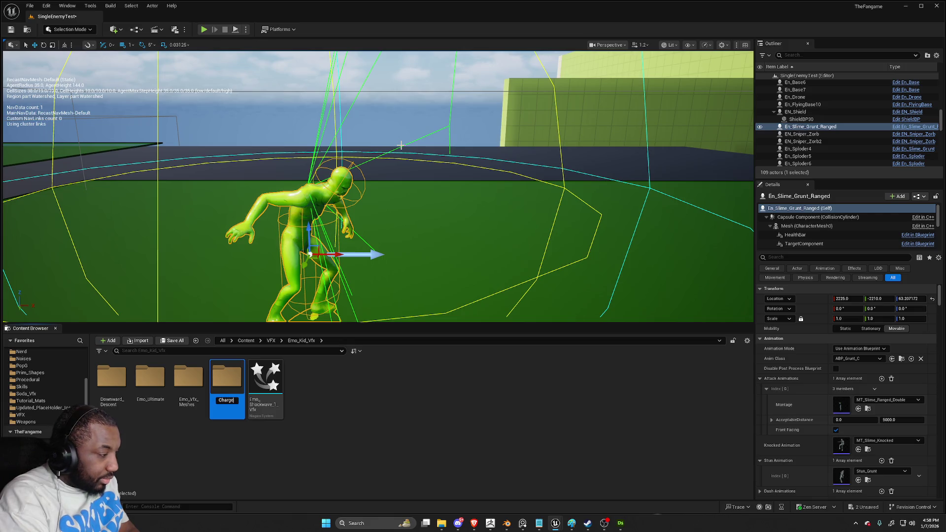
{"action": "key", "text": "Return"}
{"action": "key", "text": "Return"}
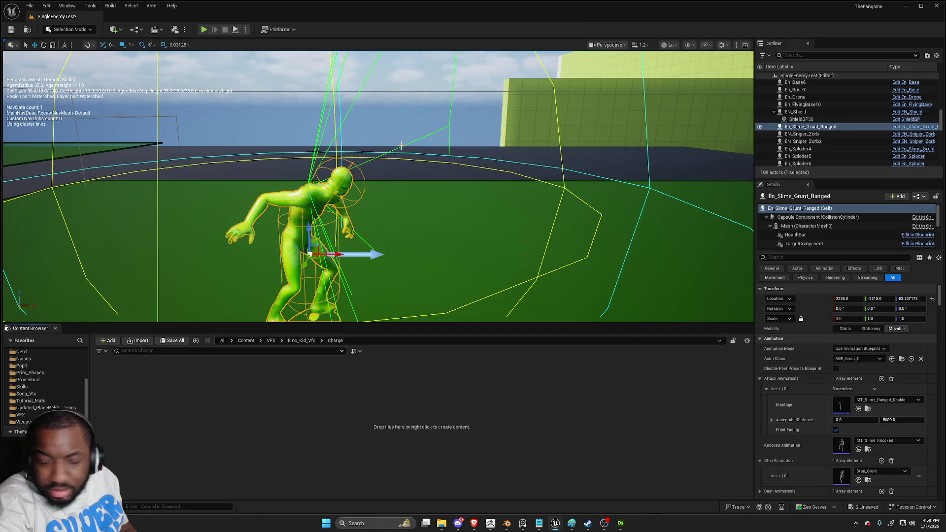
Discard an accidentally created, unnamed material in the Charge folder
{"action": "right_click", "coordinate": [223, 401]}
{"action": "left_click", "coordinate": [262, 199]}
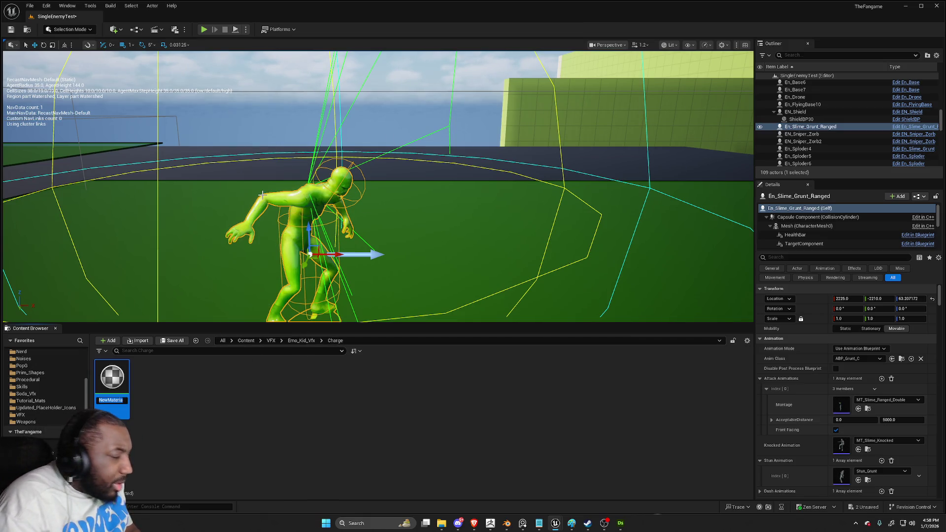
{"action": "key", "text": "BackSpace"}
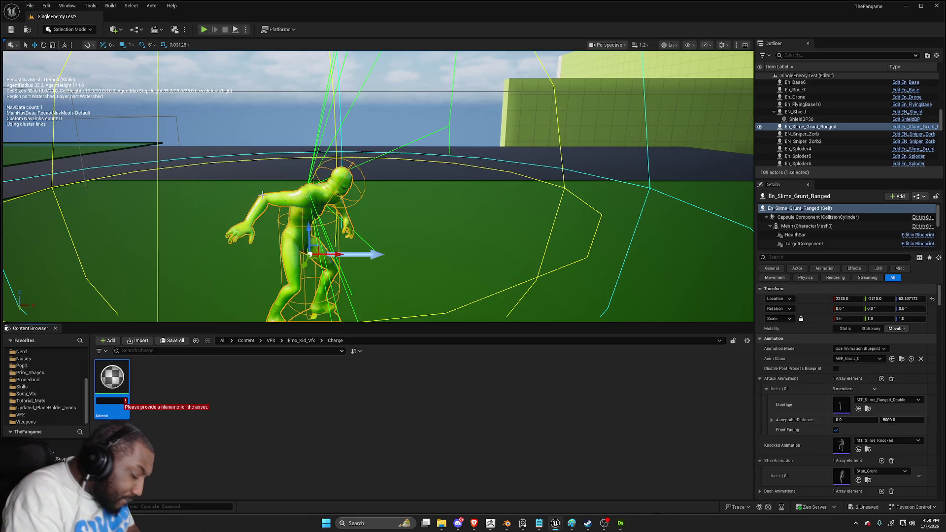
{"action": "key", "text": "Escape"}
Create a new Niagara system from the Fountain template in the Charge folder
{"action": "right_click", "coordinate": [211, 392]}
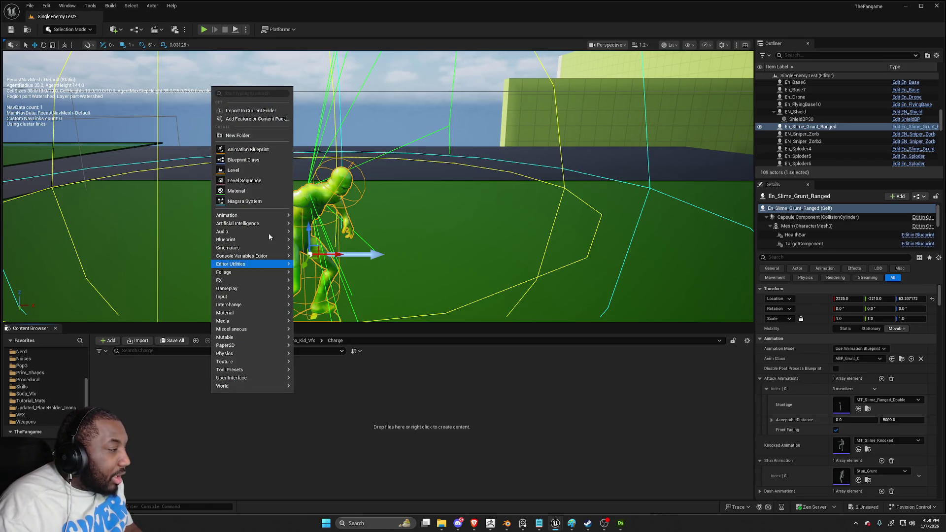
{"action": "left_click", "coordinate": [264, 199]}
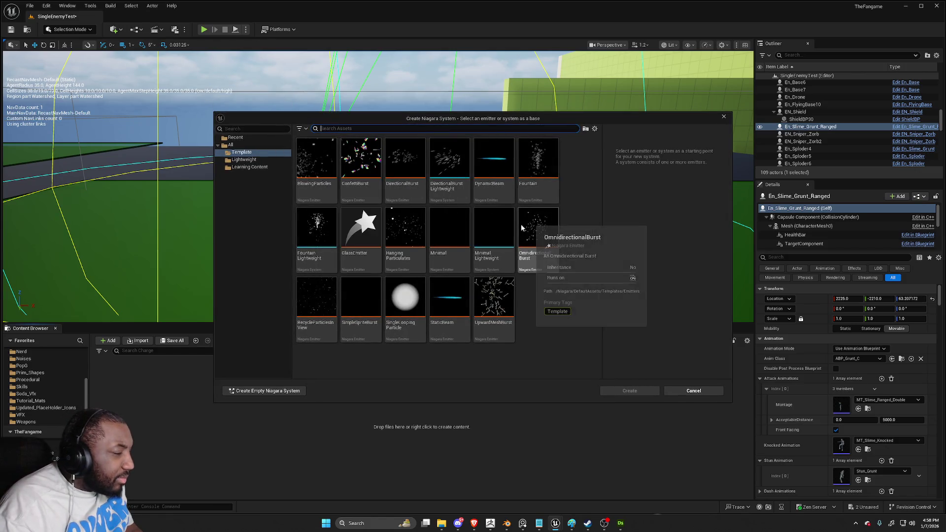
{"action": "left_click", "coordinate": [537, 170]}
{"action": "left_click", "coordinate": [650, 390]}
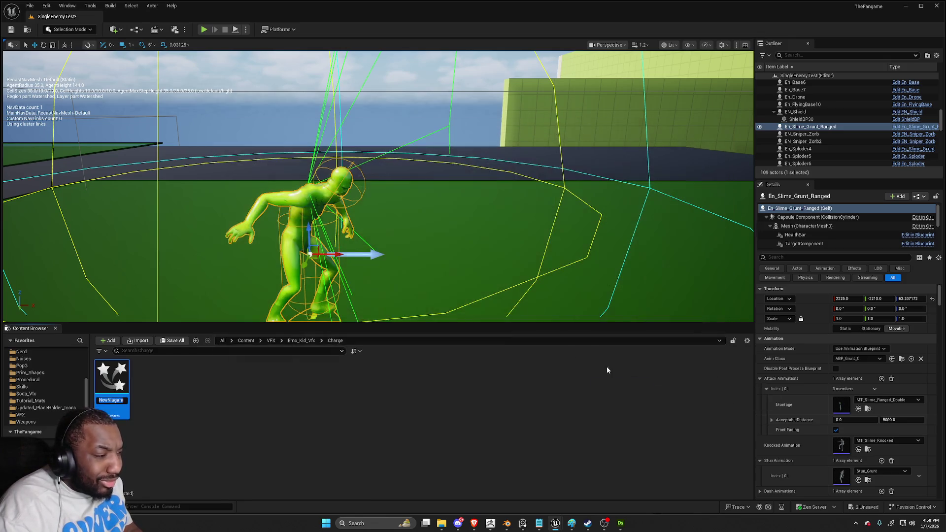
Name the new Niagara system Charge and open it in the Niagara editor
{"action": "type", "text": "FOuntain"}
{"action": "key", "text": "BackSpace"}
{"action": "type", "text": "Fou"}
{"action": "key", "text": "BackSpace"}
{"action": "key", "text": "BackSpace"}
{"action": "key", "text": "BackSpace"}
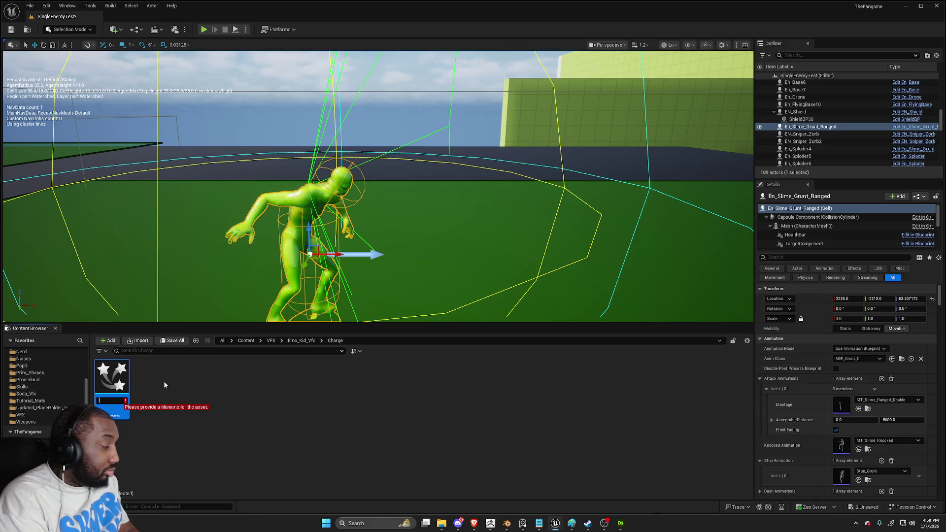
{"action": "type", "text": "Charge"}
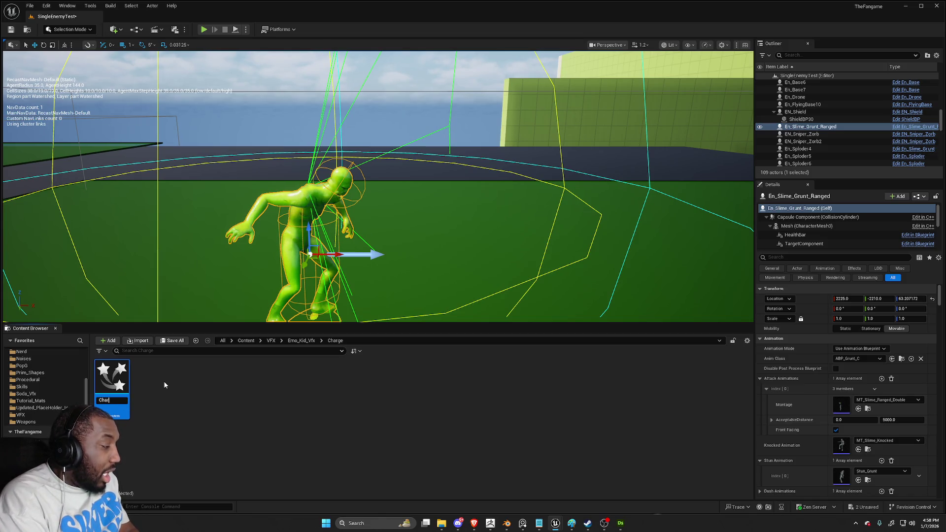
{"action": "key", "text": "Return"}
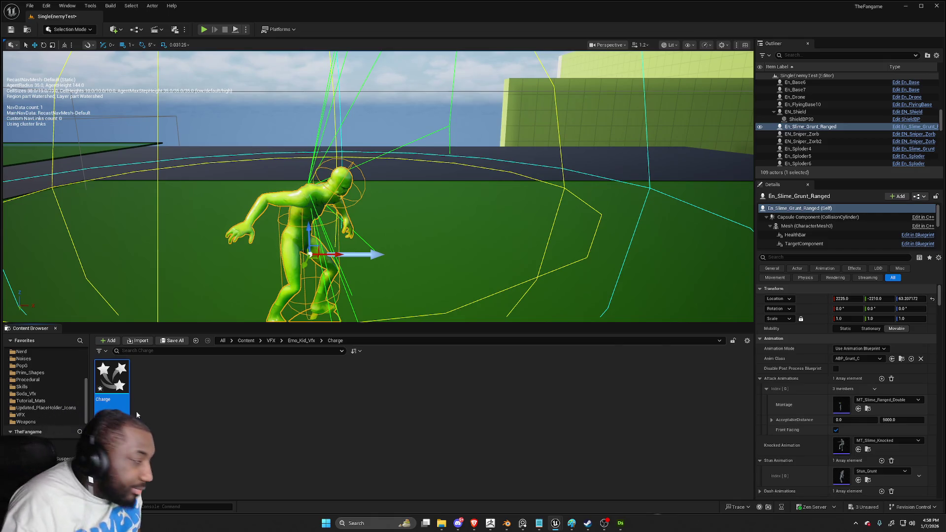
{"action": "left_click", "coordinate": [178, 418]}
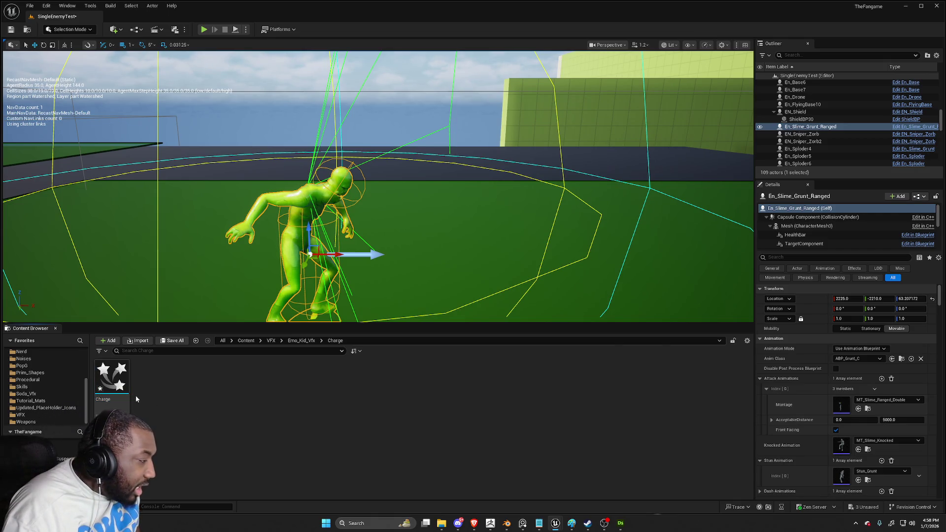
{"action": "double_click", "coordinate": [116, 374]}
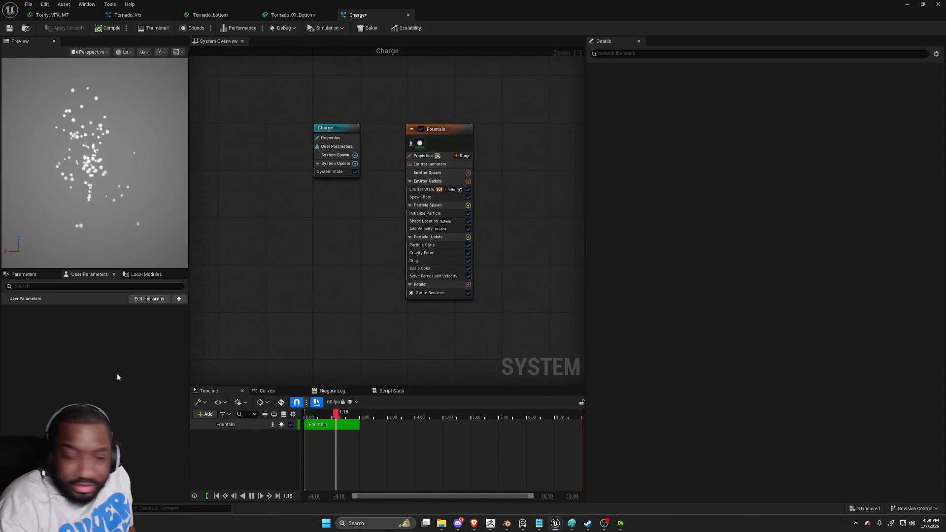
Replace the Fountain emitter's Sprite Renderer with a Ribbon Renderer
{"action": "left_click", "coordinate": [437, 294]}
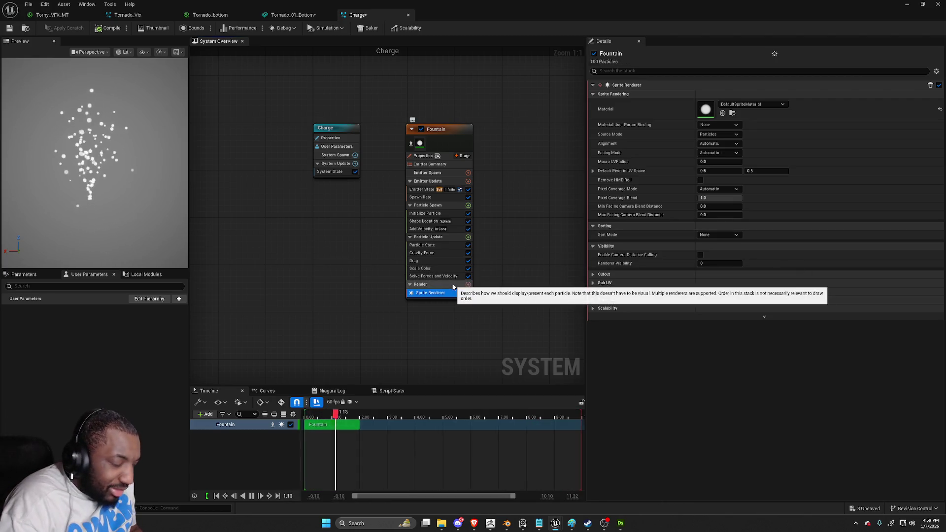
{"action": "key", "text": "Delete"}
{"action": "left_click", "coordinate": [467, 277]}
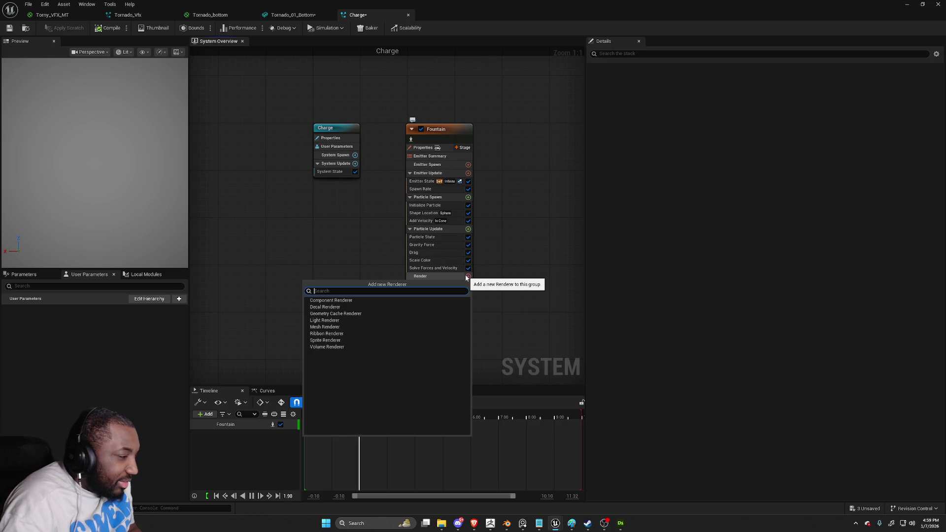
{"action": "left_click", "coordinate": [357, 333]}
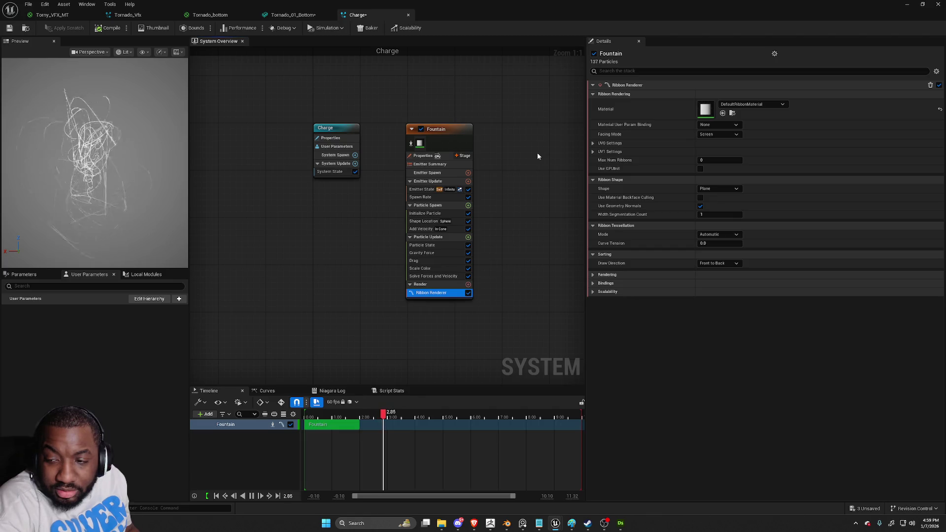
Delete the Gravity Force and Shape Location modules from the Fountain emitter
{"action": "left_click", "coordinate": [432, 252]}
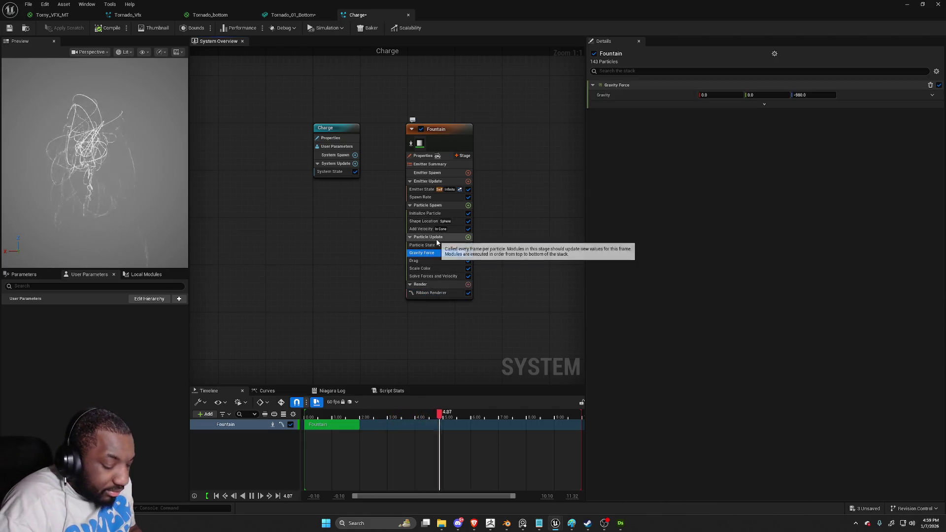
{"action": "key", "text": "Delete"}
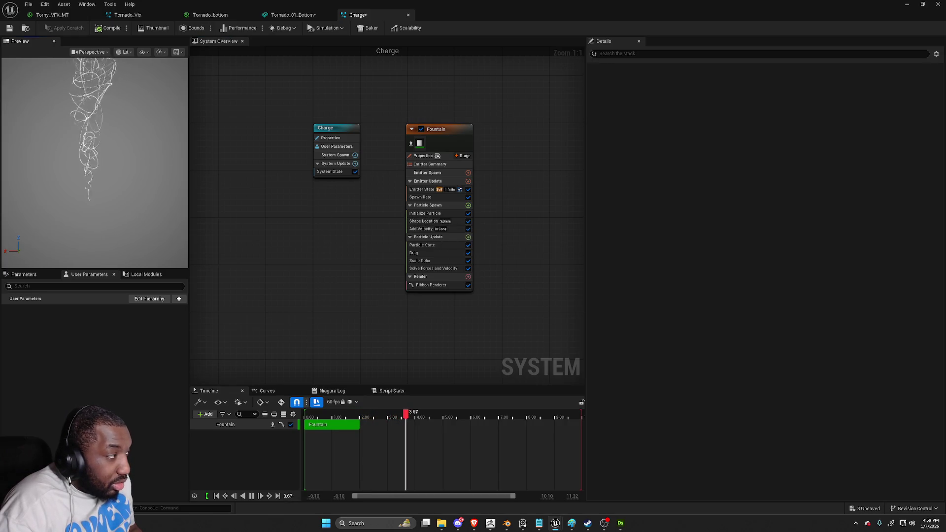
{"action": "left_click", "coordinate": [427, 230]}
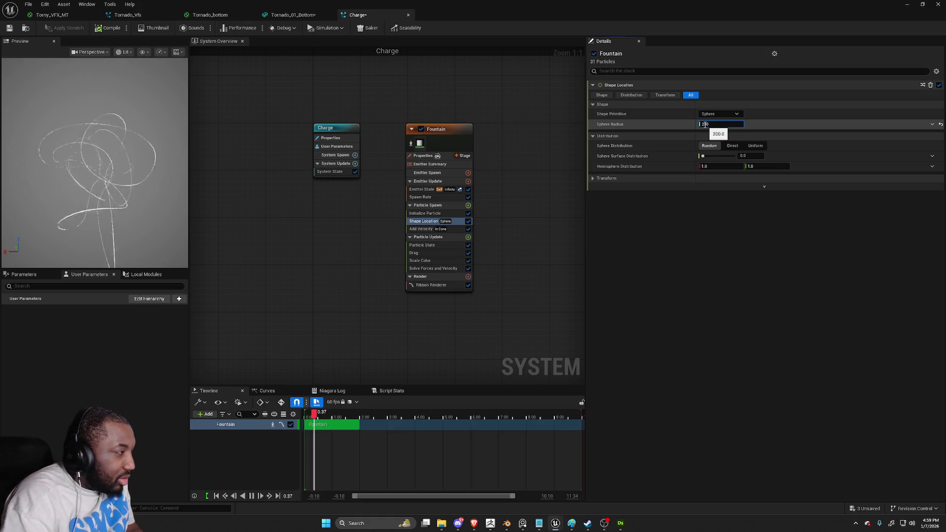
{"action": "type", "text": "2"}
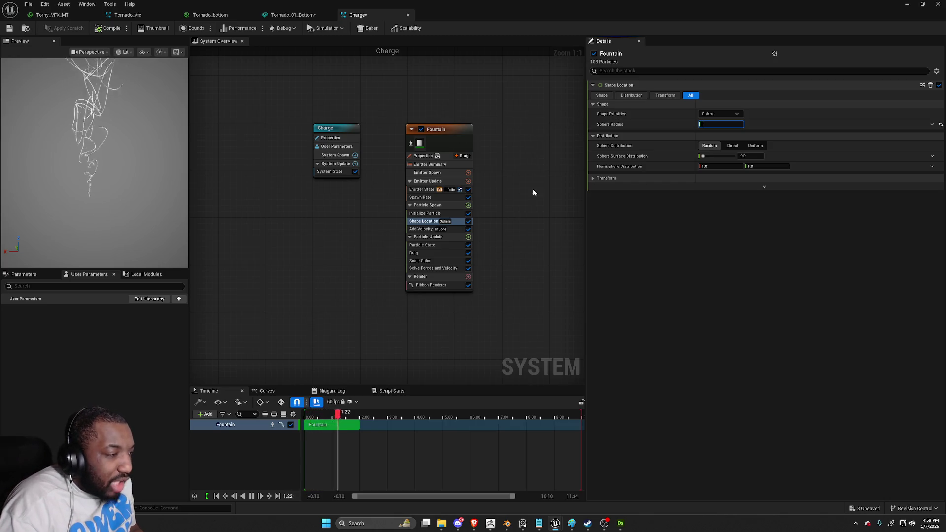
{"action": "key", "text": "Delete"}
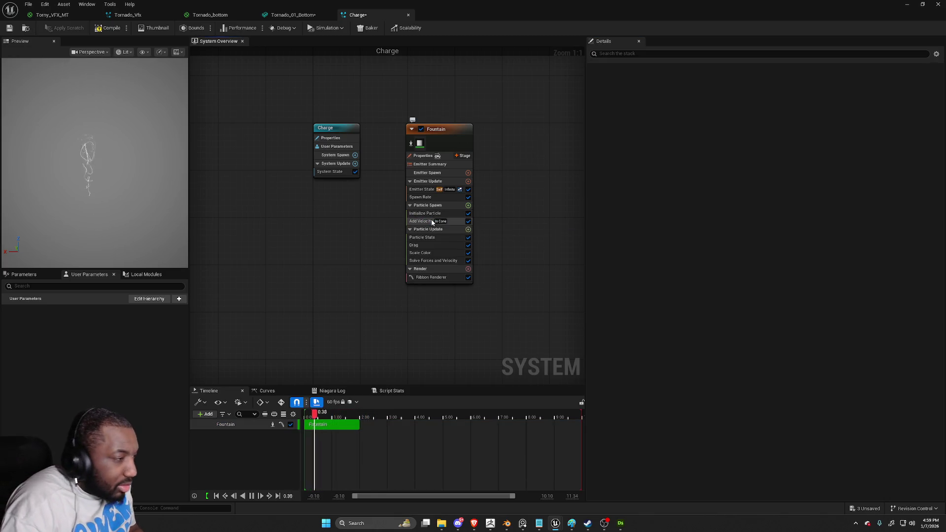
{"action": "left_click", "coordinate": [426, 215]}
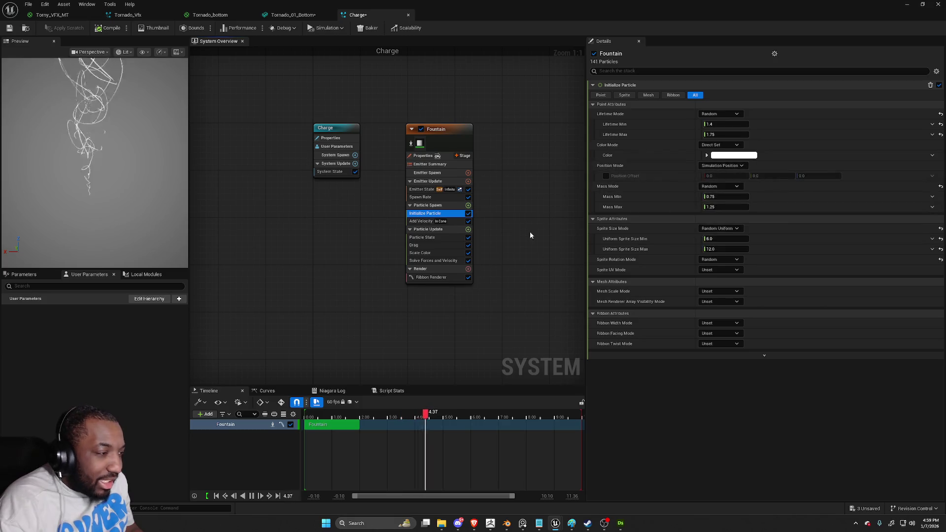
Assign the BEAM material to the Ribbon Renderer
{"action": "left_click", "coordinate": [431, 278]}
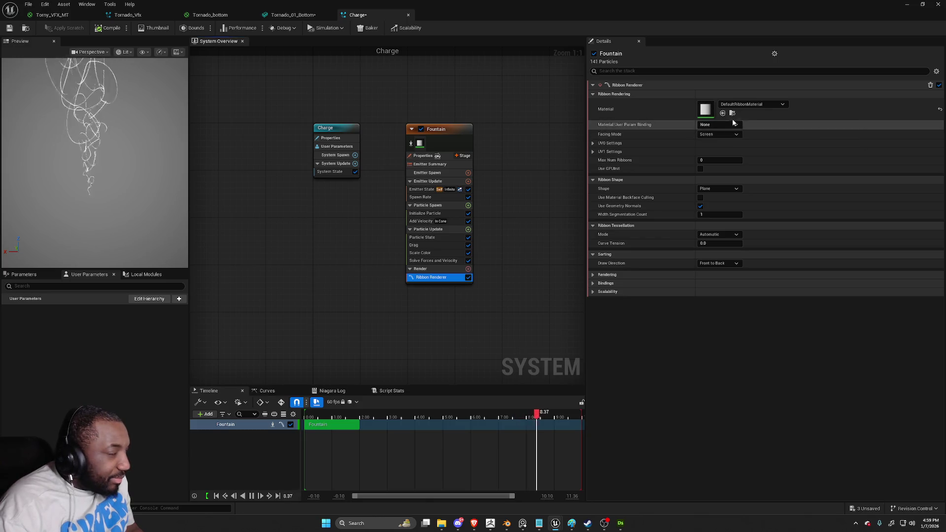
{"action": "left_click_drag", "start_coordinate": [728, 16], "coordinate": [643, 62]}
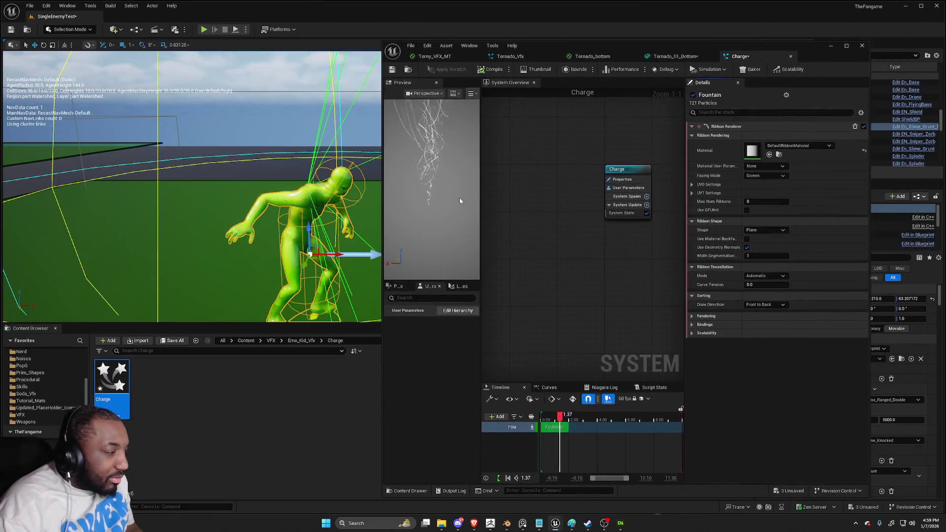
{"action": "left_click", "coordinate": [309, 342]}
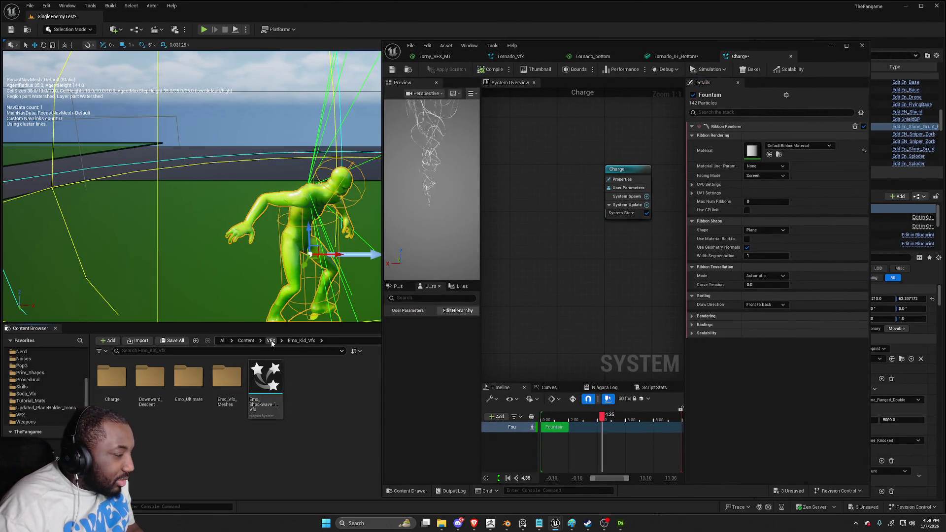
{"action": "left_click", "coordinate": [778, 146]}
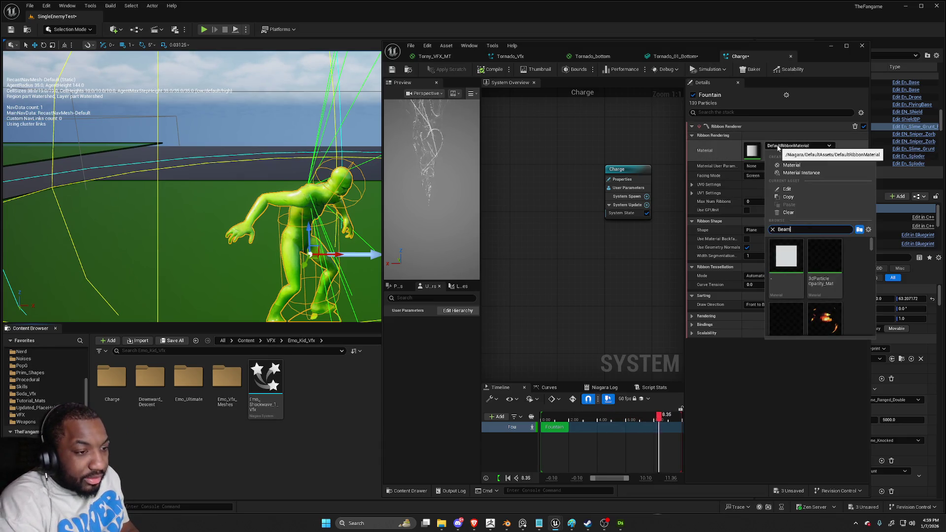
{"action": "type", "text": "Beam"}
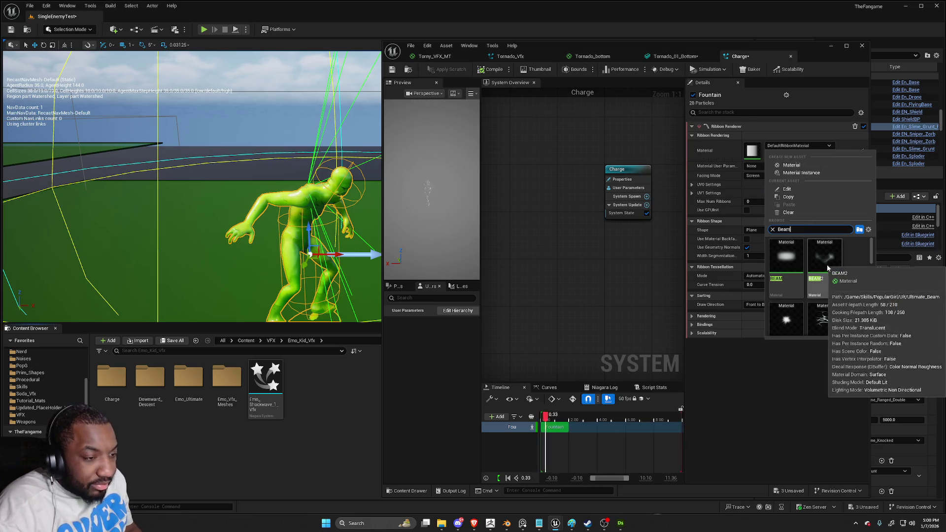
{"action": "left_click", "coordinate": [780, 259]}
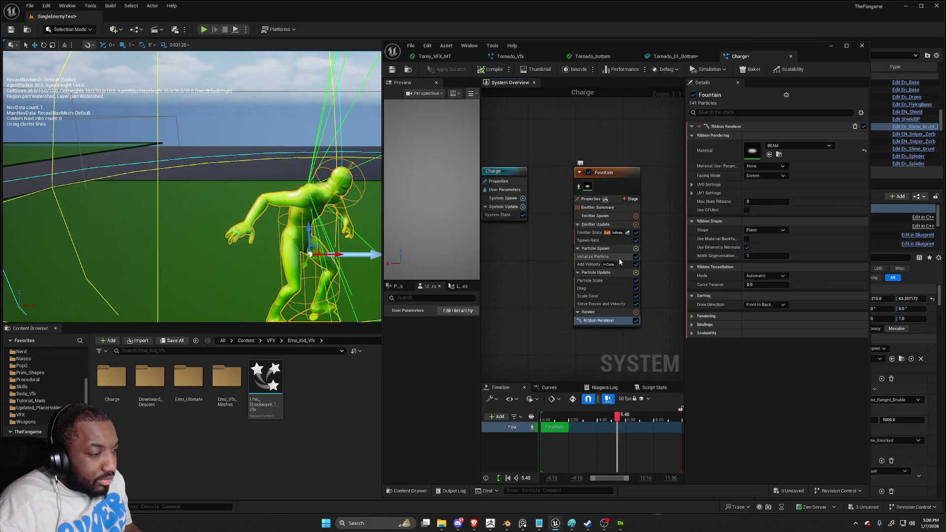
Set Initialize Particle's Ribbon Width Mode to Direct Set with width 5.0, then maximize the editor
{"action": "left_click", "coordinate": [618, 258]}
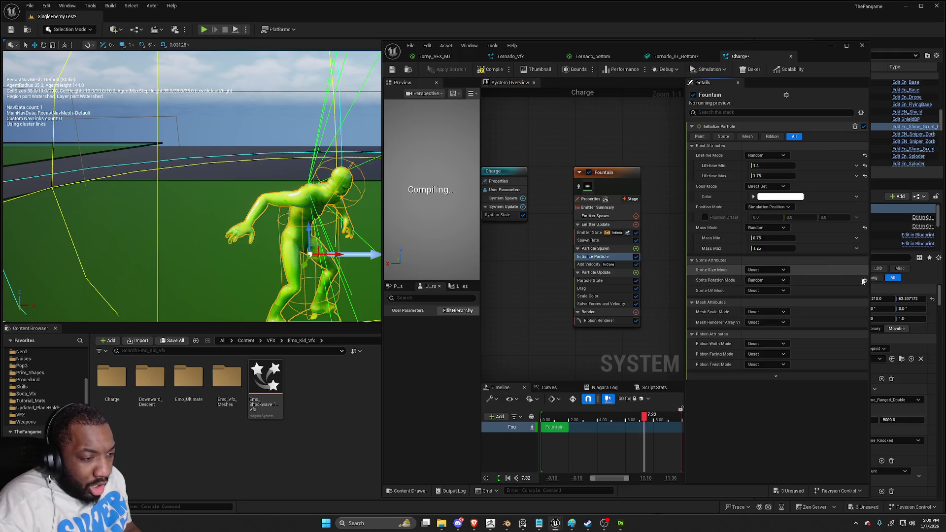
{"action": "left_click", "coordinate": [830, 280]}
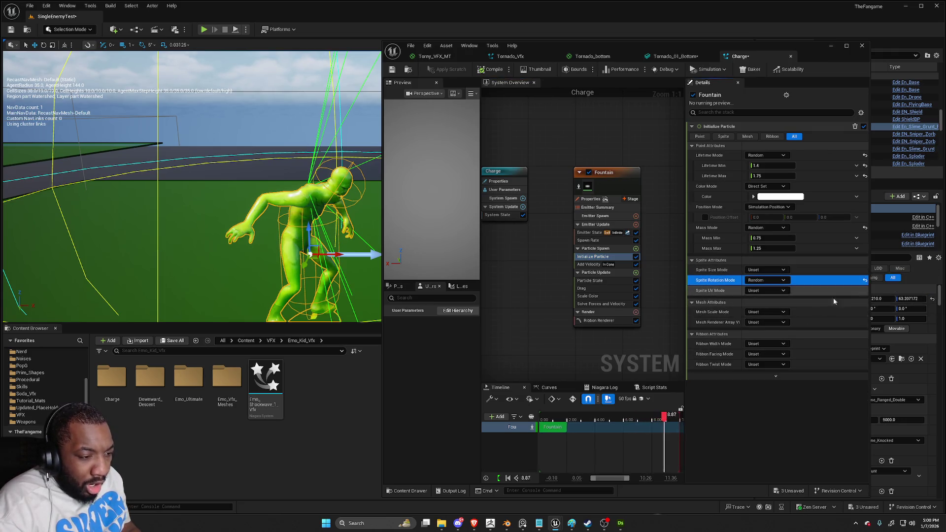
{"action": "left_click", "coordinate": [767, 345]}
{"action": "left_click", "coordinate": [778, 364]}
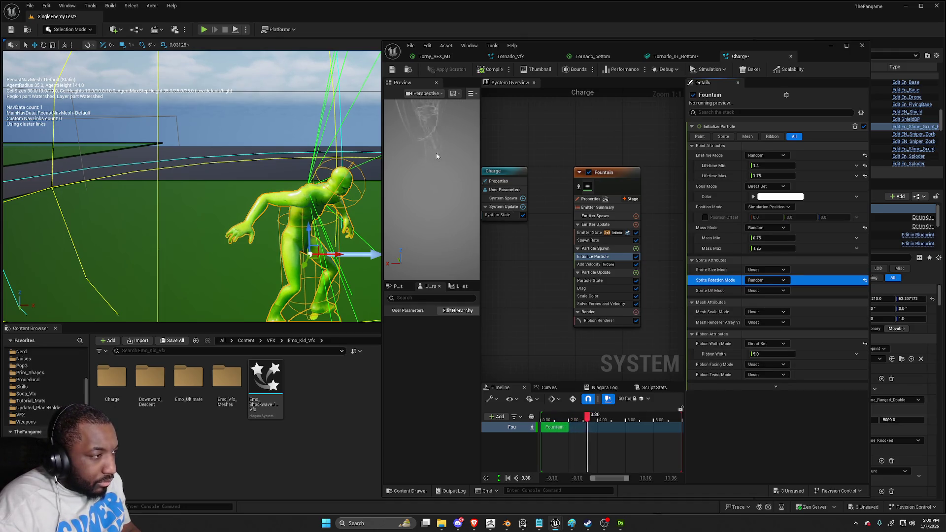
{"action": "double_click", "coordinate": [547, 44]}
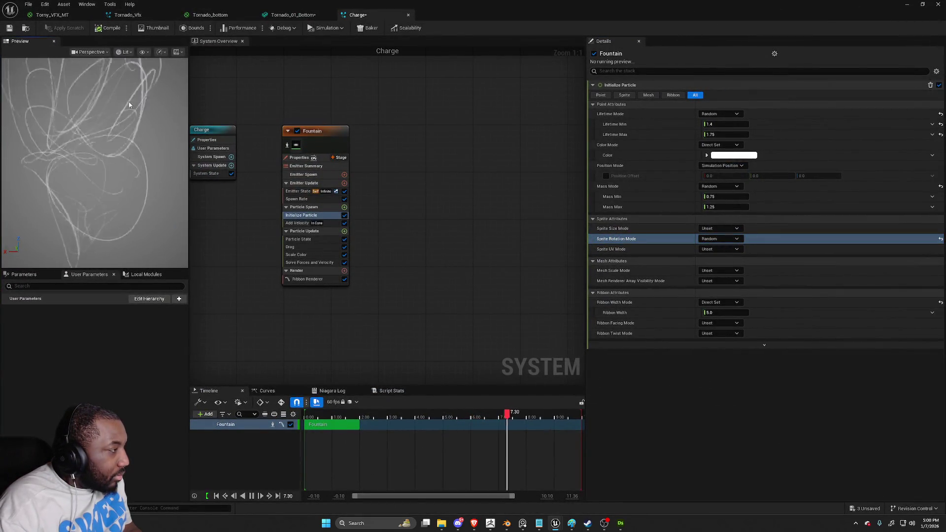
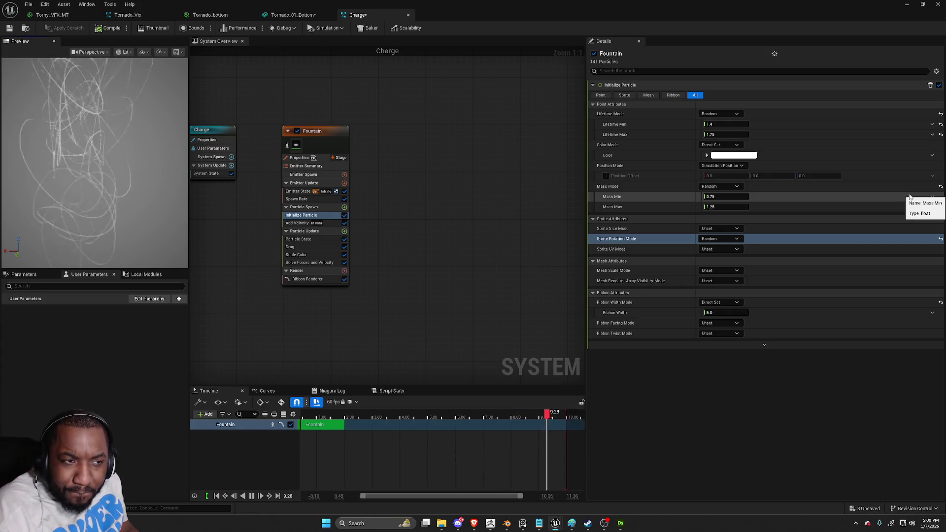
Raise the Fountain's Initialize Particle Ribbon Width from 5.0 to 25.0
{"action": "right_click", "coordinate": [910, 196]}
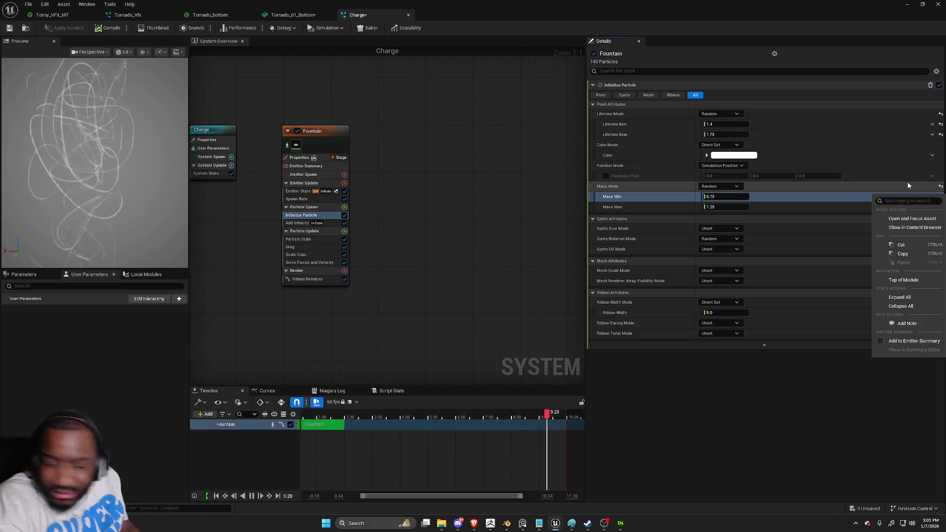
{"action": "left_click", "coordinate": [351, 289]}
{"action": "key", "text": "Home"}
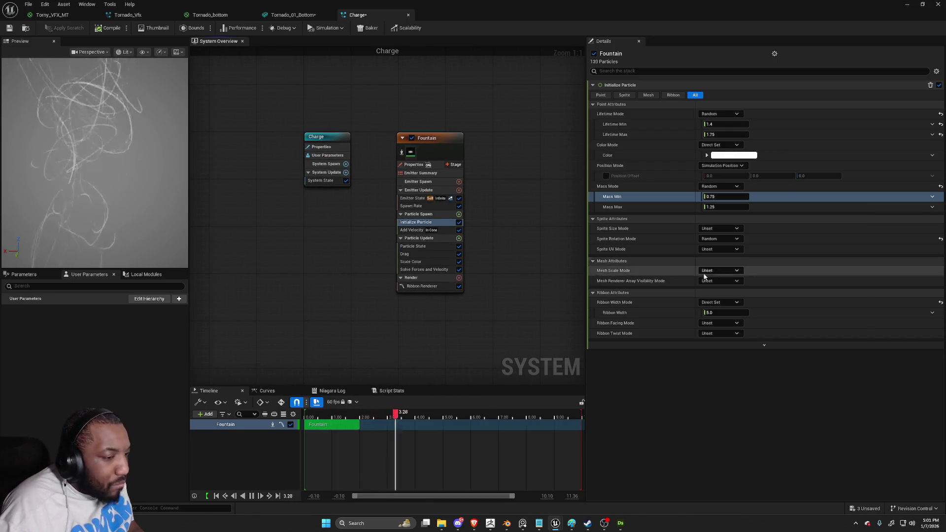
{"action": "left_click", "coordinate": [720, 313]}
{"action": "type", "text": "25"}
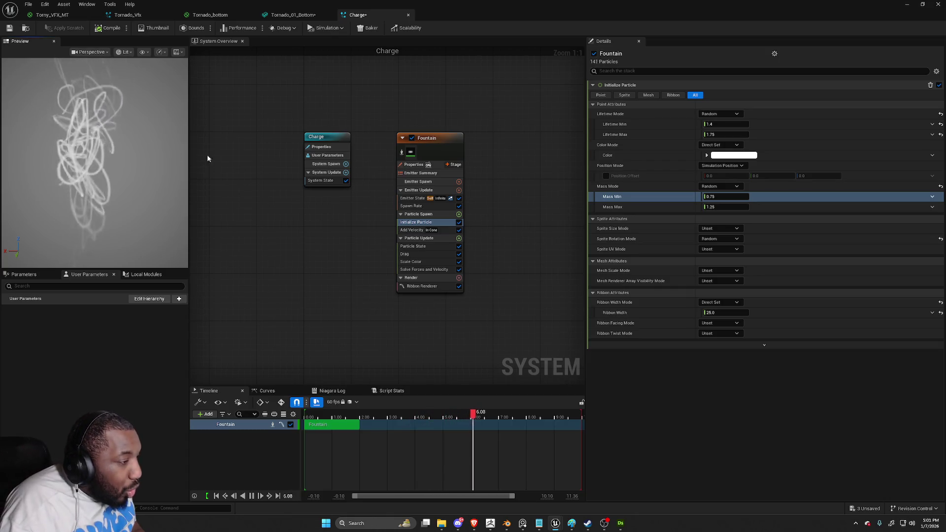
{"action": "left_click", "coordinate": [415, 231]}
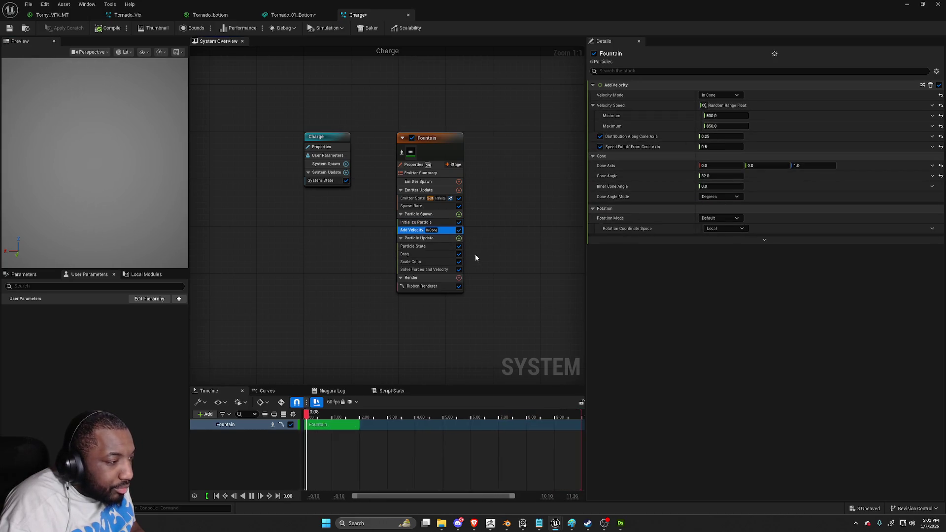
Switch Add Velocity to Linear mode with velocity X 0, Y 100, Z 0
{"action": "left_click", "coordinate": [429, 286]}
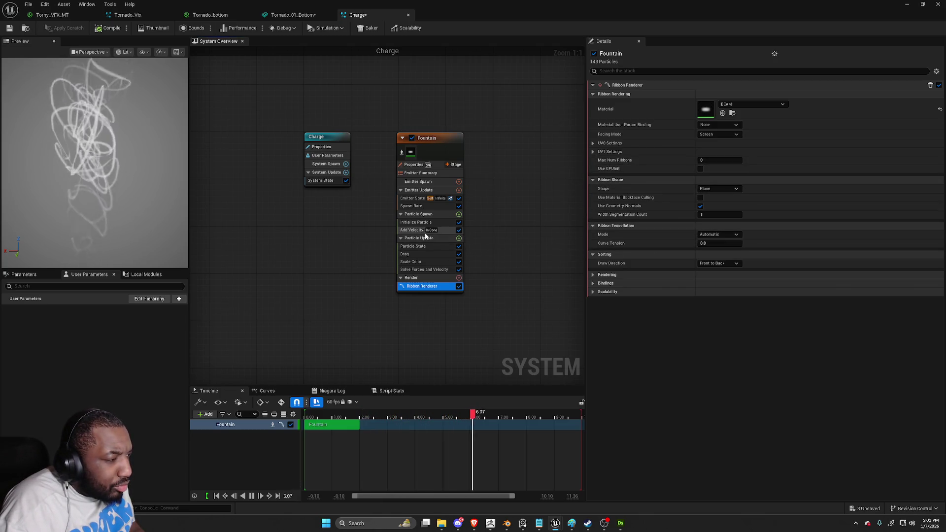
{"action": "left_click", "coordinate": [413, 231]}
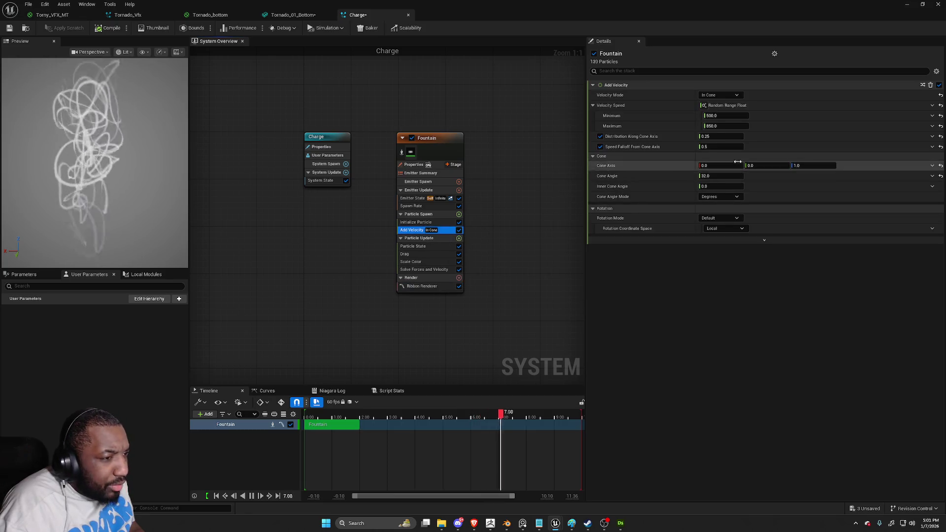
{"action": "left_click", "coordinate": [733, 97]}
{"action": "left_click", "coordinate": [729, 105]}
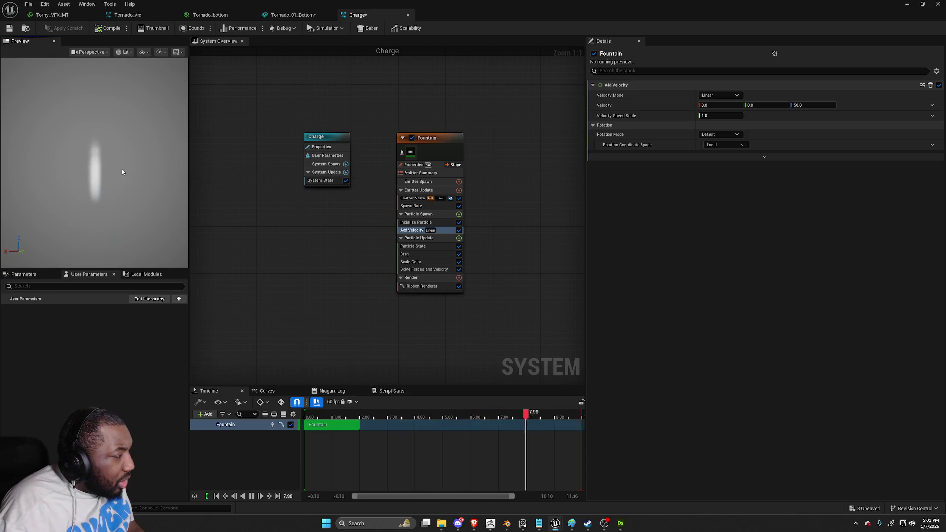
{"action": "left_click", "coordinate": [805, 104]}
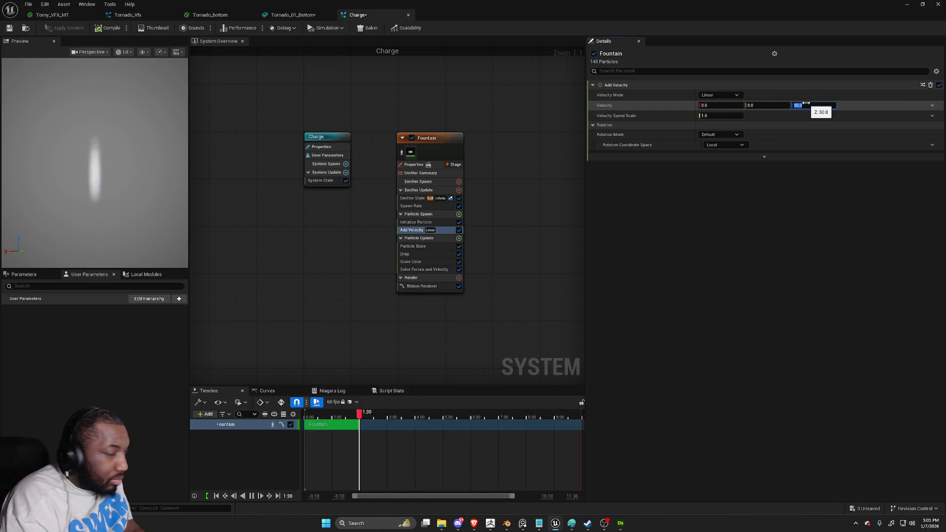
{"action": "type", "text": "0"}
{"action": "key", "text": "Return"}
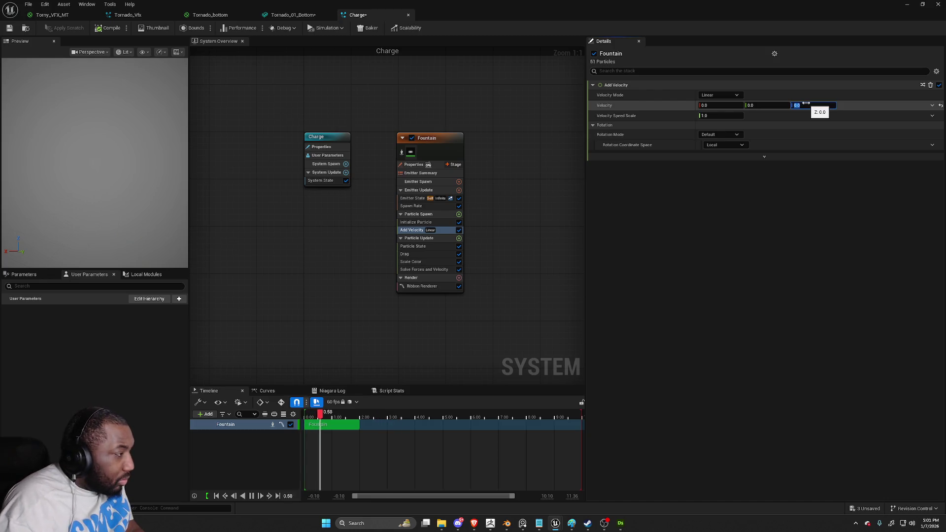
{"action": "type", "text": "1"}
{"action": "key", "text": "Return"}
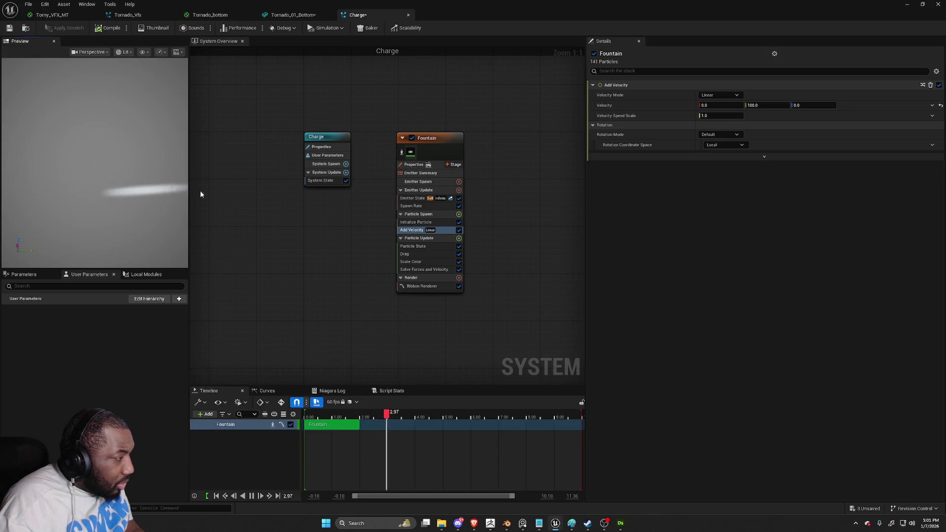
{"action": "left_click", "coordinate": [458, 239]}
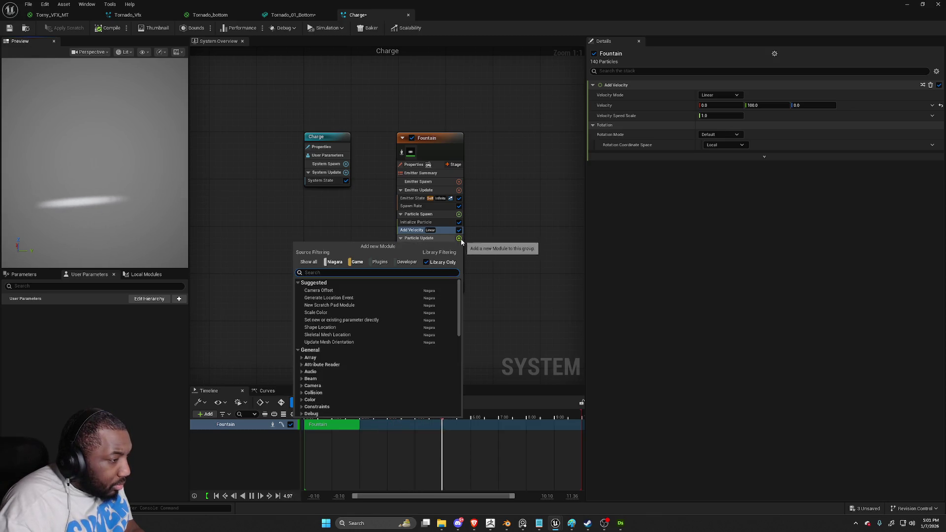
Add Scale Ribbon Width to Particle Update and drive Ribbon Width Scale with Float from Curve
{"action": "type", "text": "width"}
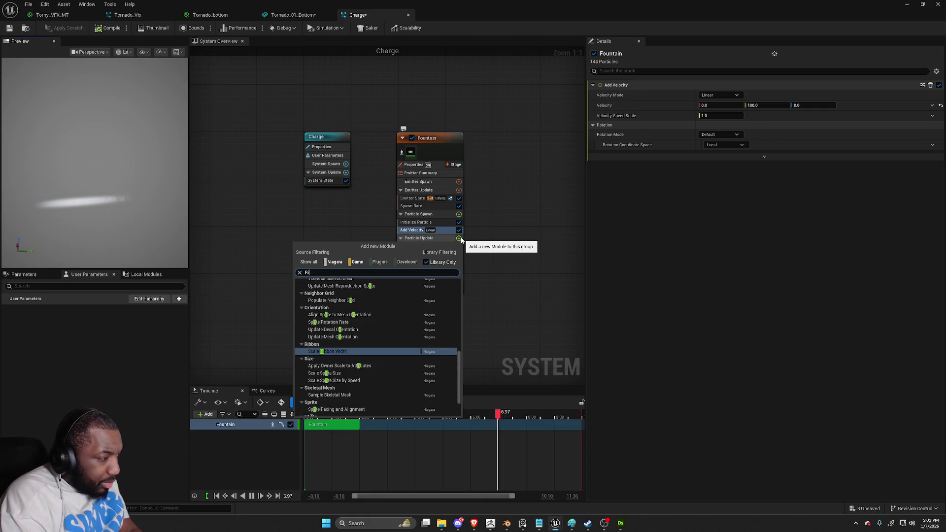
{"action": "key", "text": "Return"}
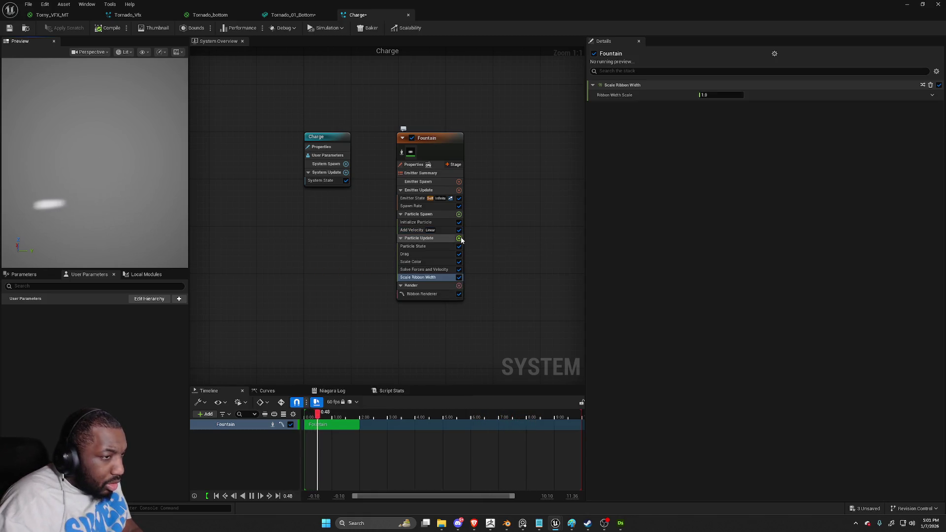
{"action": "left_click", "coordinate": [933, 96]}
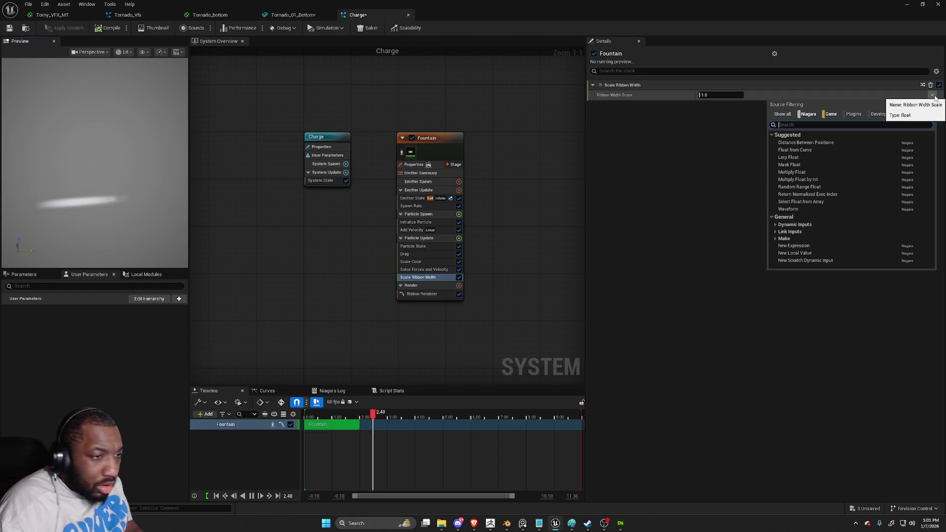
{"action": "type", "text": "Curve"}
{"action": "key", "text": "Return"}
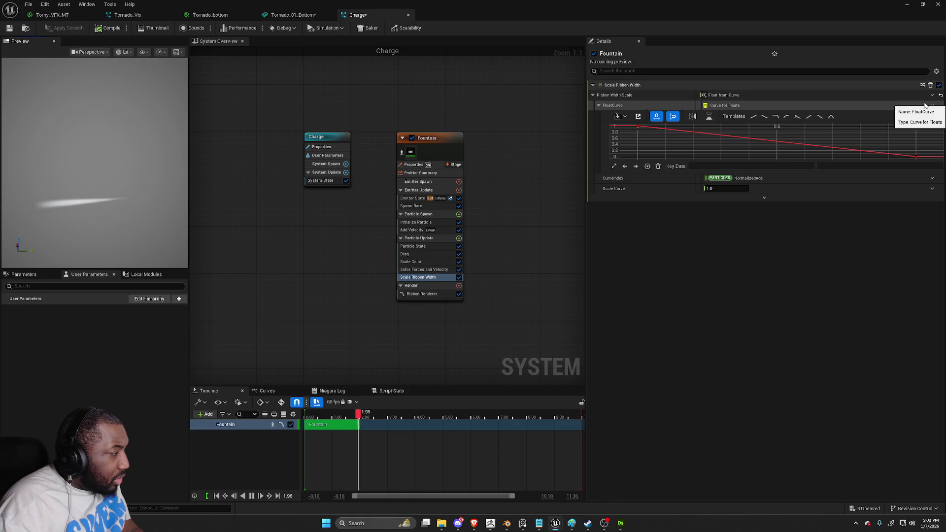
{"action": "left_click", "coordinate": [426, 206]}
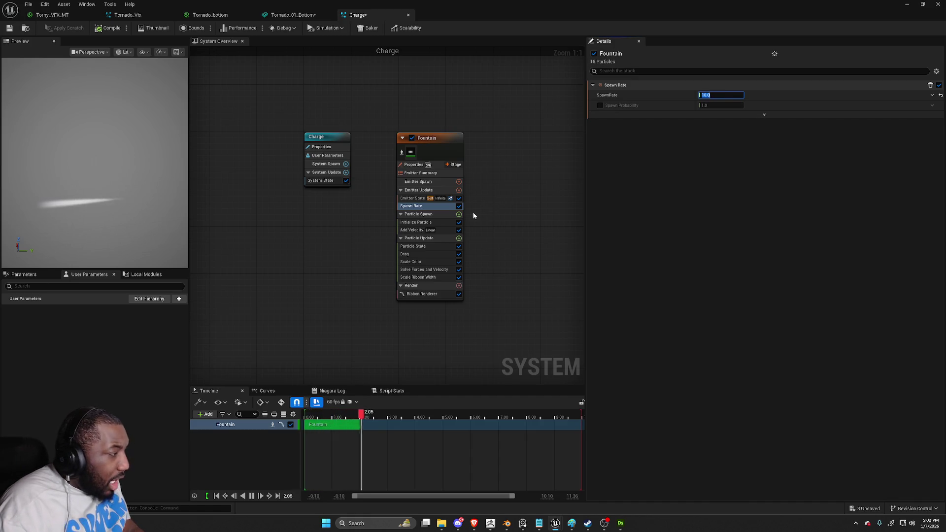
Add Skeletal Mesh Location to Particle Spawn, using SK_Mannequin as both preview and default mesh
{"action": "left_click", "coordinate": [459, 215]}
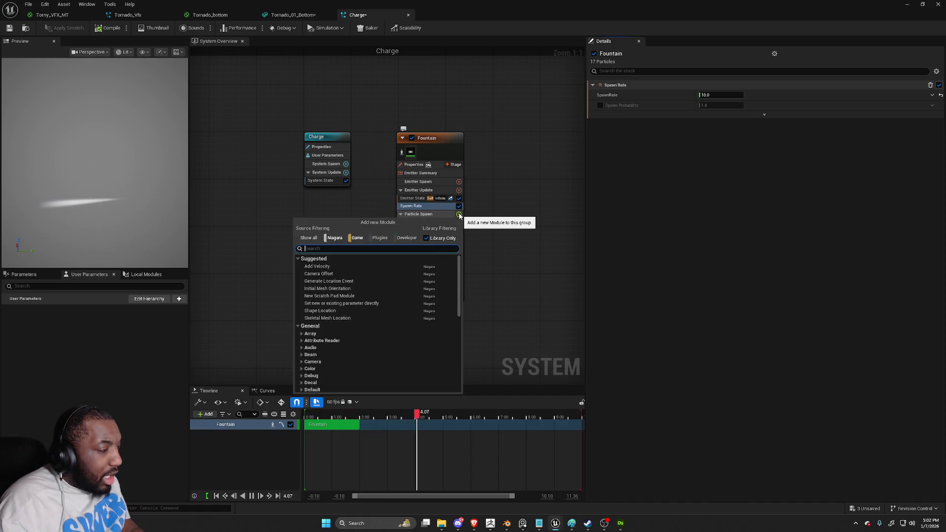
{"action": "key", "text": "Escape"}
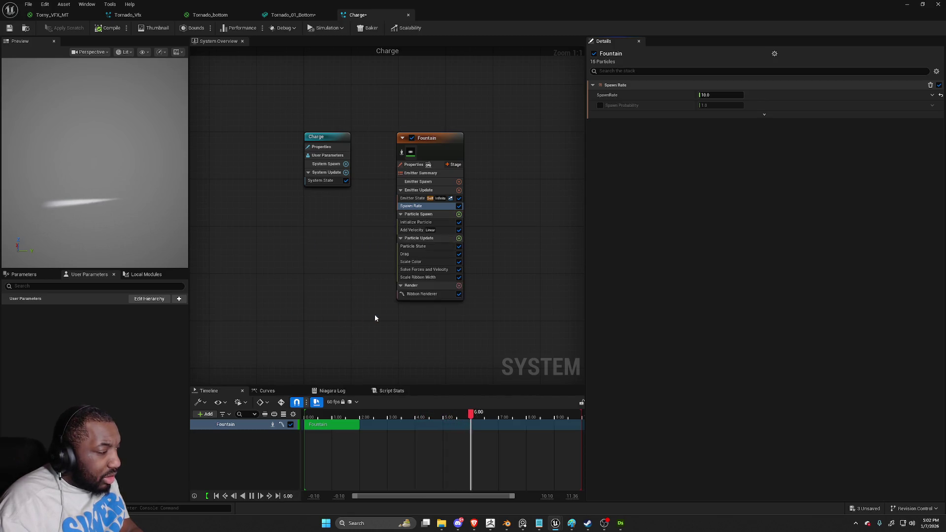
{"action": "mouse_move", "coordinate": [450, 240]}
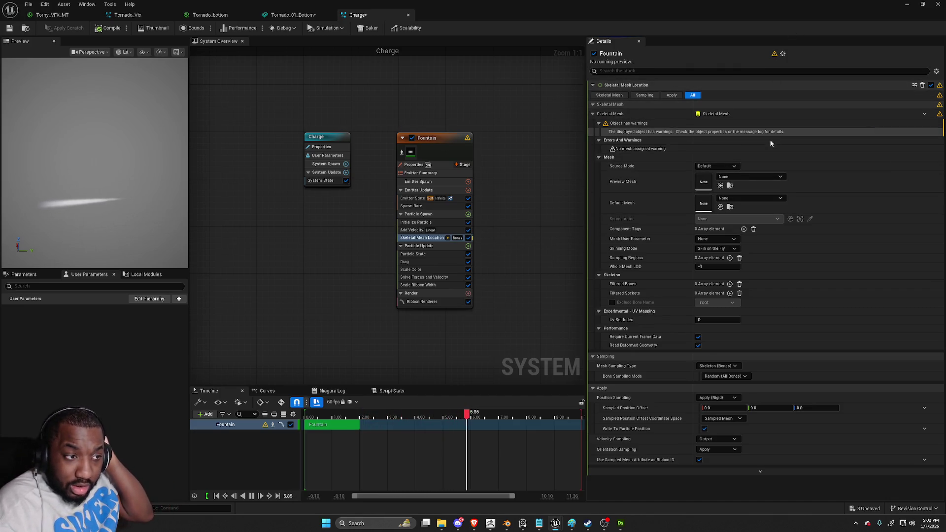
{"action": "left_click", "coordinate": [766, 177]}
{"action": "type", "text": "mann"}
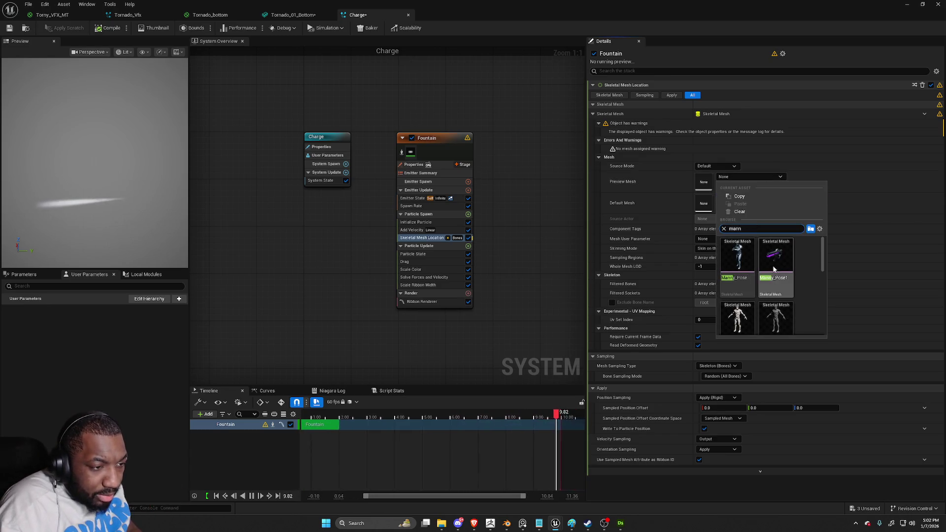
{"action": "scroll", "coordinate": [793, 269], "scroll_direction": "down", "scroll_amount": 2}
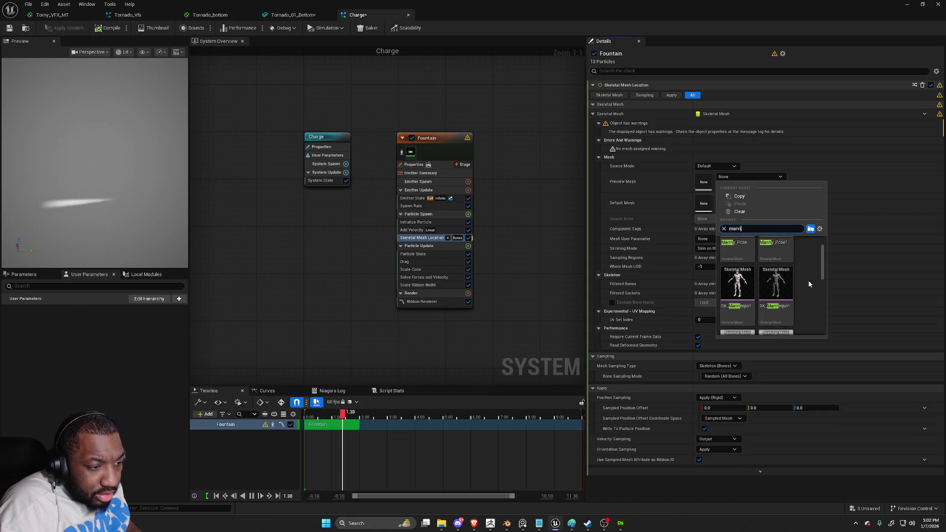
{"action": "left_click", "coordinate": [727, 301]}
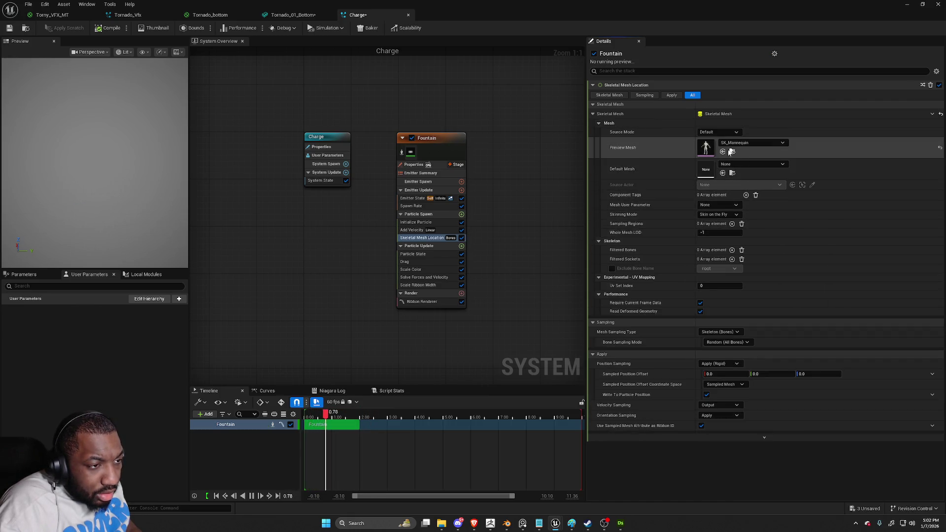
{"action": "left_click", "coordinate": [722, 173]}
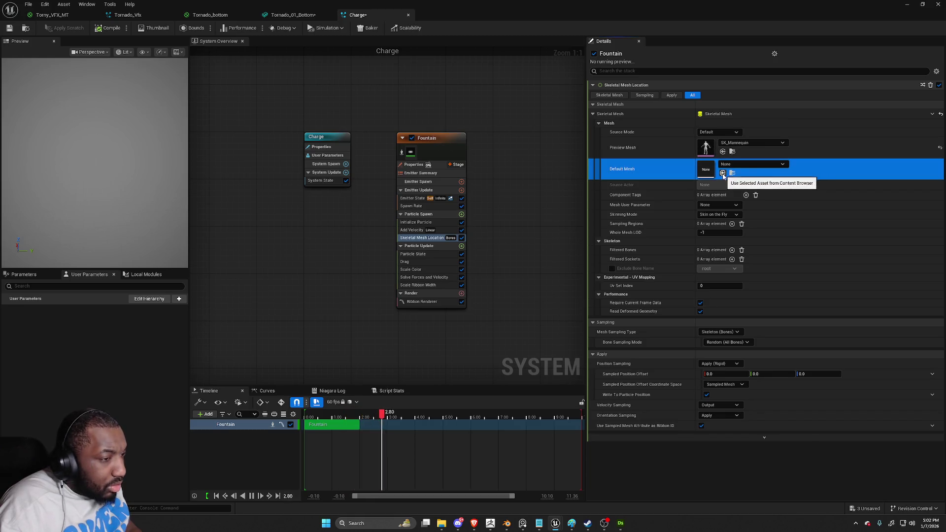
{"action": "left_click", "coordinate": [120, 189]}
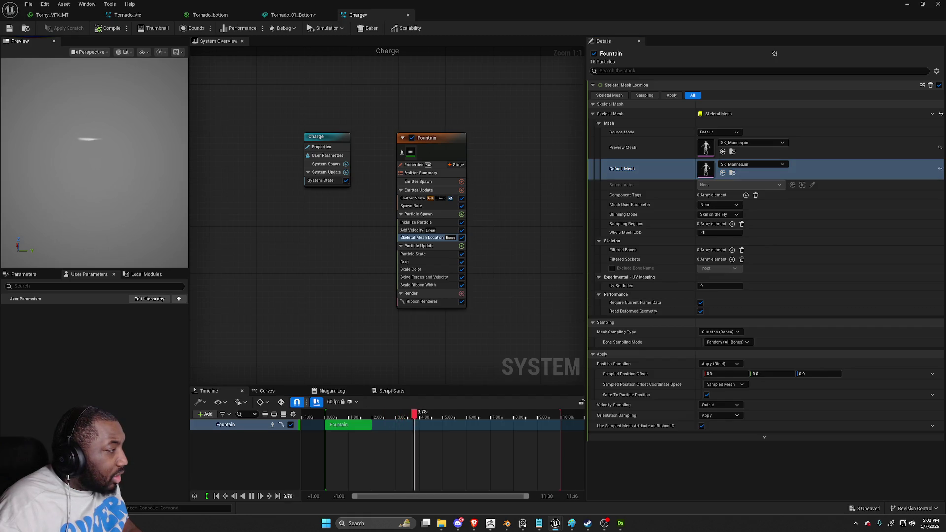
{"action": "left_click", "coordinate": [414, 206]}
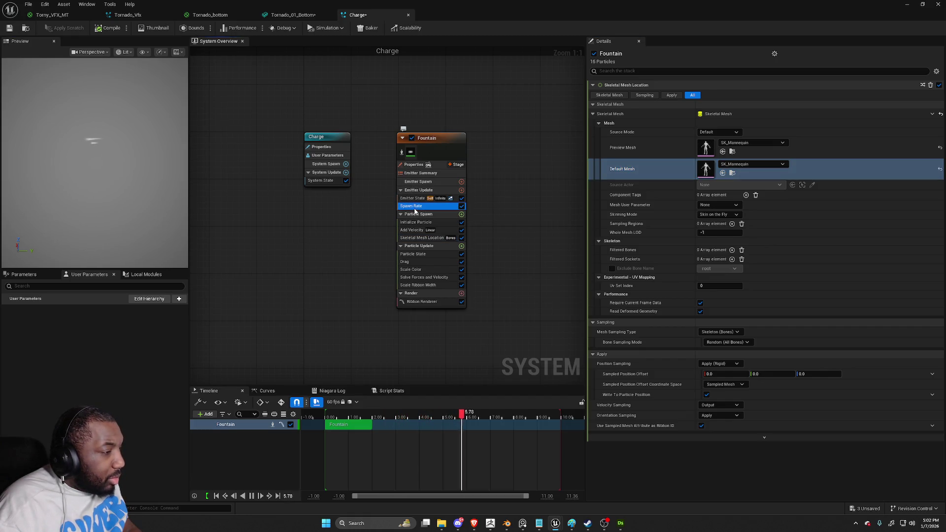
{"action": "left_click", "coordinate": [727, 94]}
{"action": "type", "text": "100"}
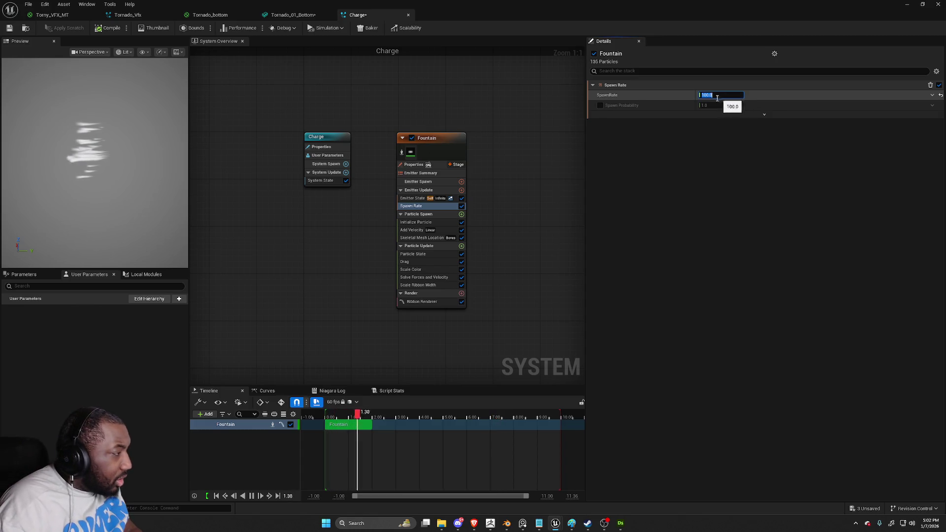
Lower the Fountain emitter's Spawn Rate
{"action": "left_click", "coordinate": [197, 142]}
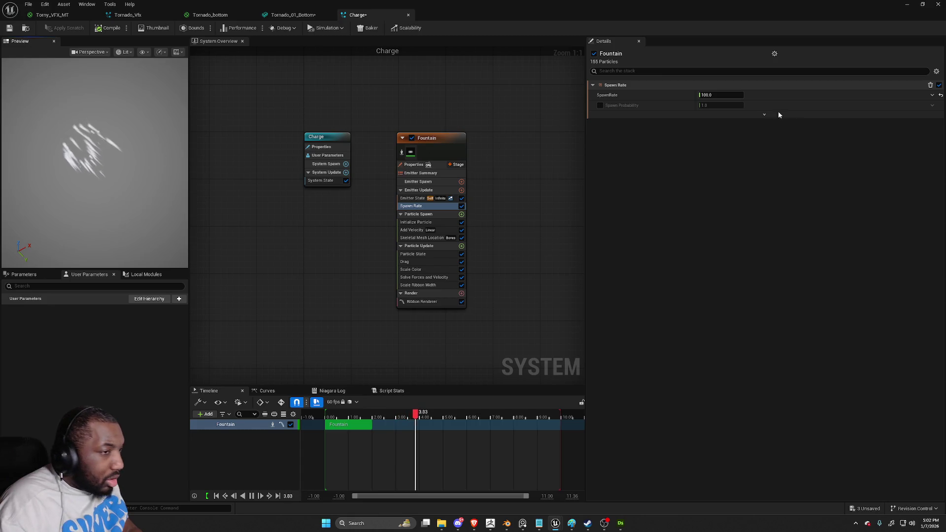
{"action": "left_click", "coordinate": [724, 95]}
{"action": "type", "text": "25"}
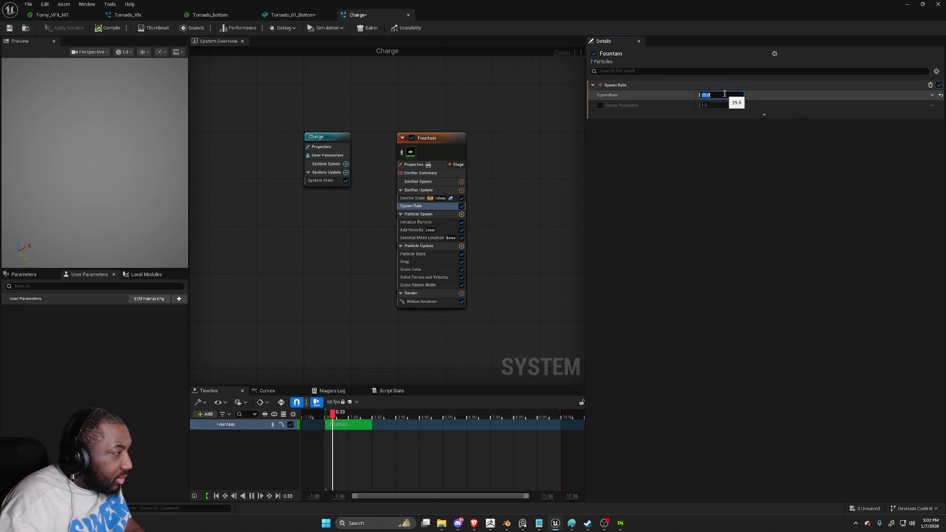
{"action": "key", "text": "Return"}
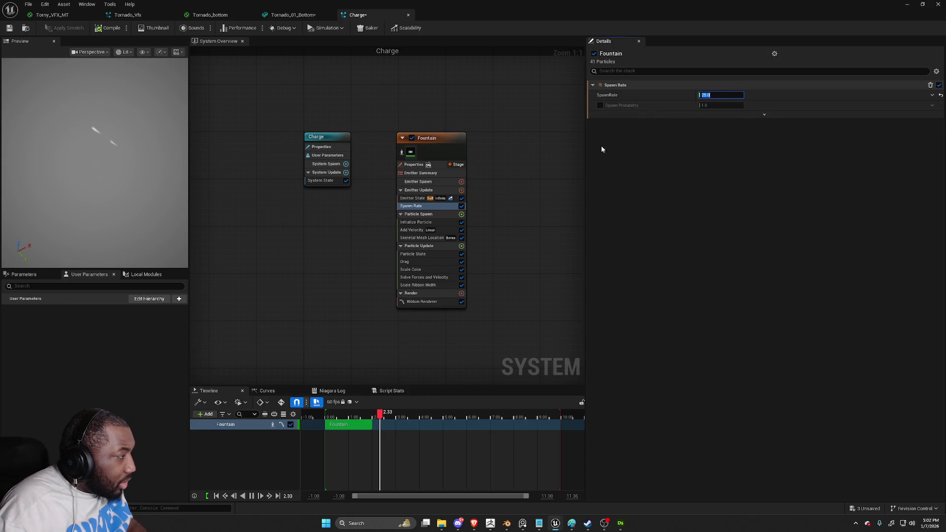
Set Initialize Particle's Lifetime Mode to Direct Set with a Lifetime of 2
{"action": "left_click", "coordinate": [417, 222]}
{"action": "left_click", "coordinate": [720, 114]}
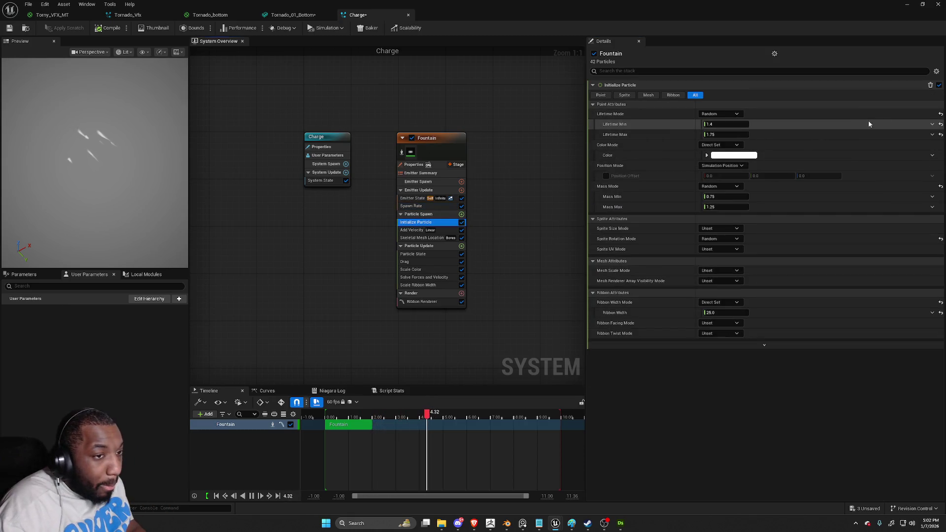
{"action": "left_click", "coordinate": [717, 131]}
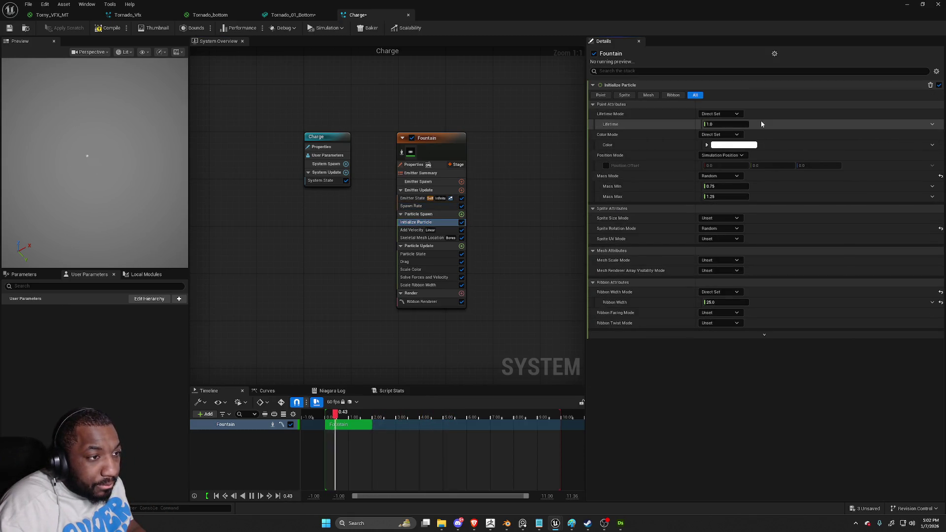
{"action": "left_click", "coordinate": [721, 123]}
{"action": "type", "text": "2"}
{"action": "key", "text": "Return"}
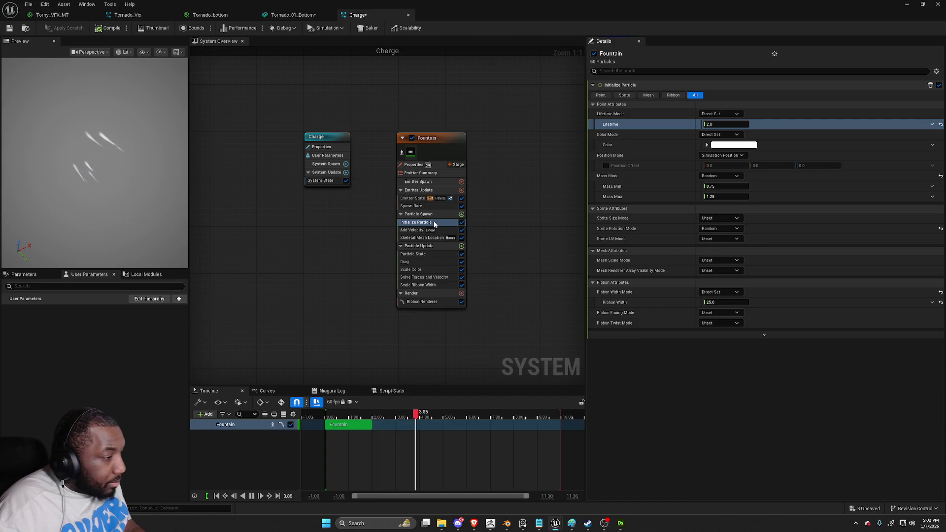
{"action": "left_click", "coordinate": [417, 232]}
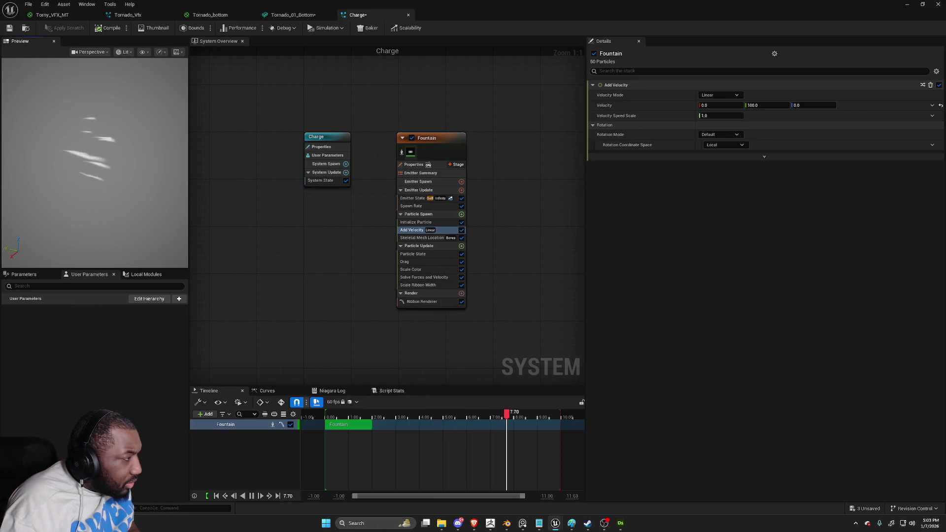
Move the Niagara editor aside and browse the Content Browser to the Emo_Kid_Vfx Charge folder
{"action": "left_click", "coordinate": [922, 4]}
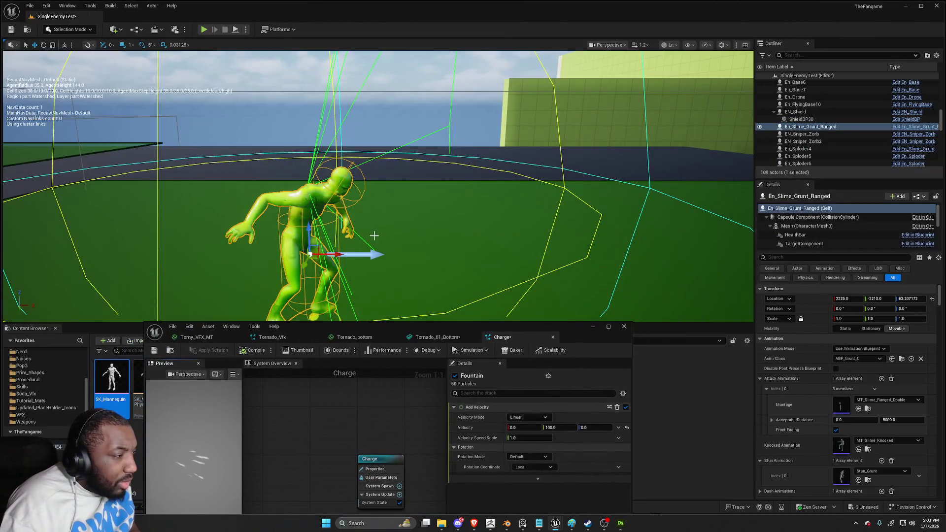
{"action": "left_click_drag", "start_coordinate": [426, 332], "coordinate": [428, 469]}
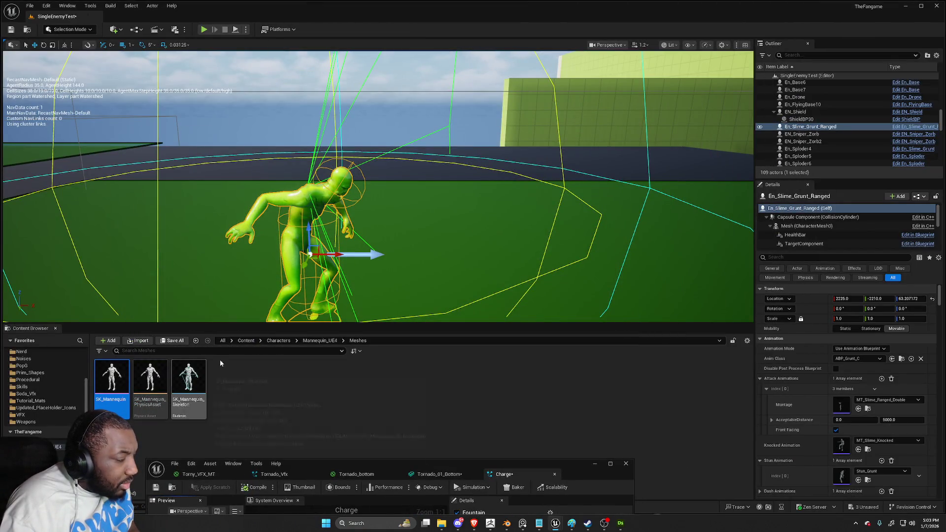
{"action": "scroll", "coordinate": [331, 241], "scroll_direction": "down", "scroll_amount": 1}
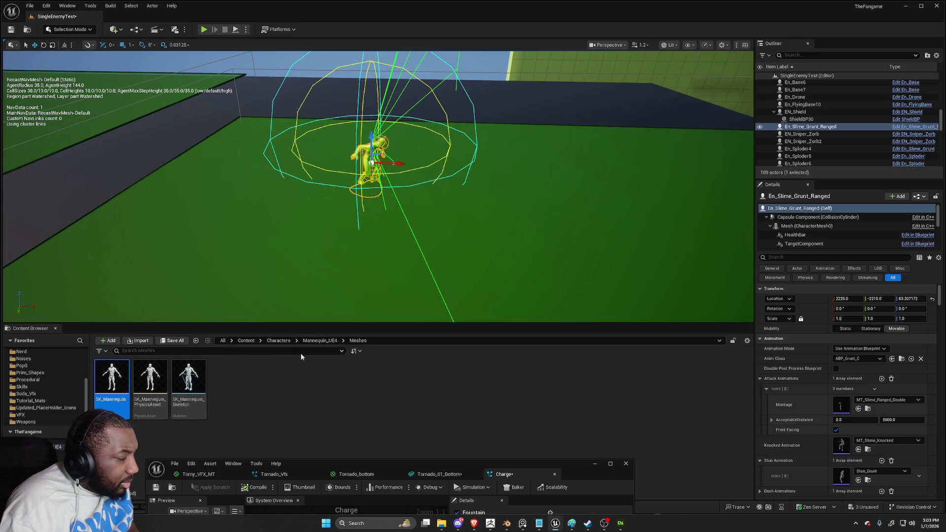
{"action": "left_click", "coordinate": [195, 341]}
{"action": "left_click_drag", "start_coordinate": [270, 375], "coordinate": [271, 382]}
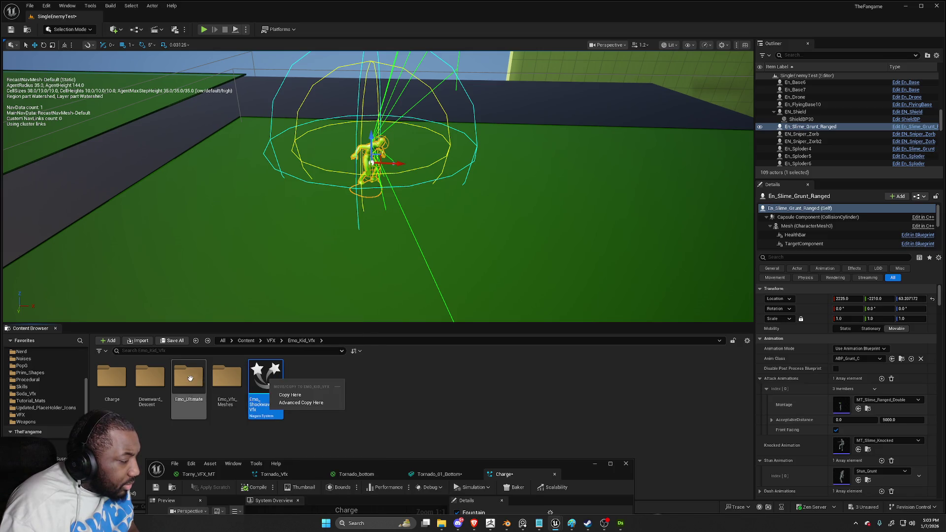
{"action": "double_click", "coordinate": [126, 385]}
Drag the Charge system into the level beside the green grunt and open its actor menu
{"action": "left_click_drag", "start_coordinate": [295, 209], "coordinate": [298, 207]}
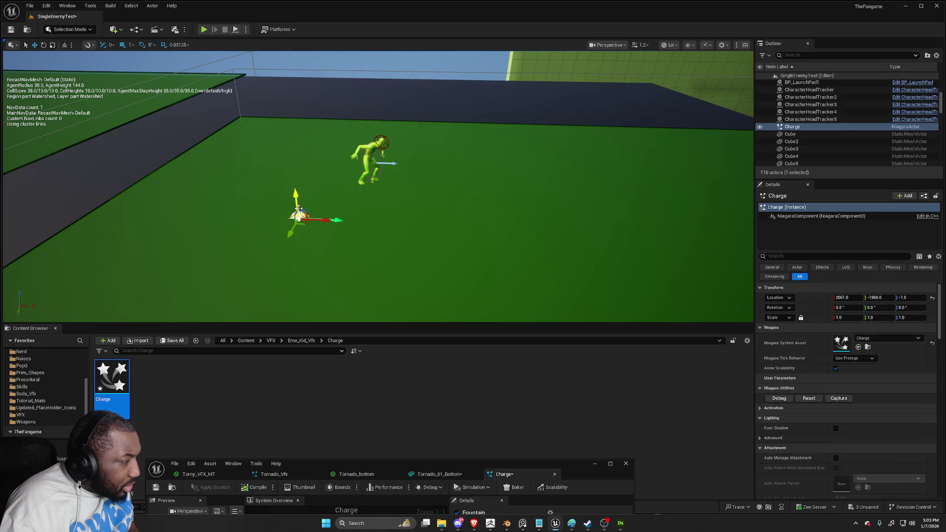
{"action": "right_click", "coordinate": [376, 154]}
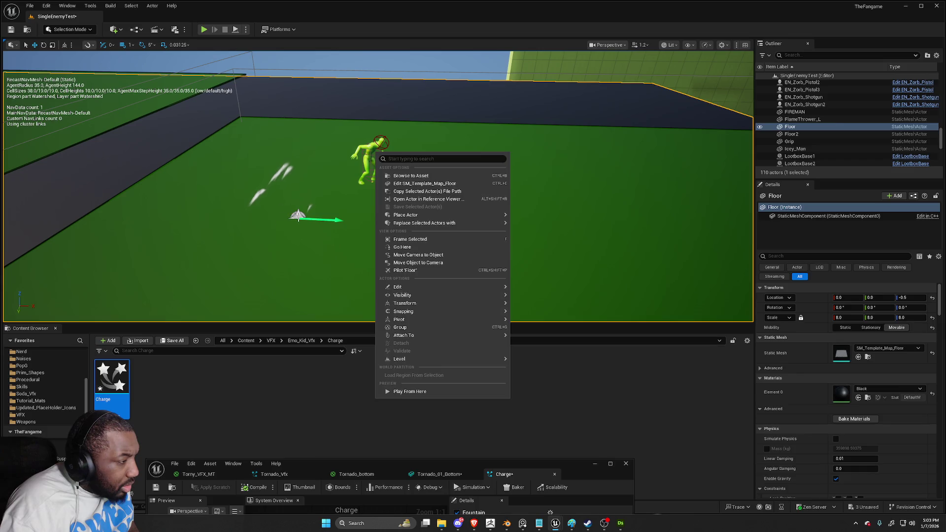
{"action": "left_click", "coordinate": [297, 215]}
{"action": "right_click", "coordinate": [299, 215]}
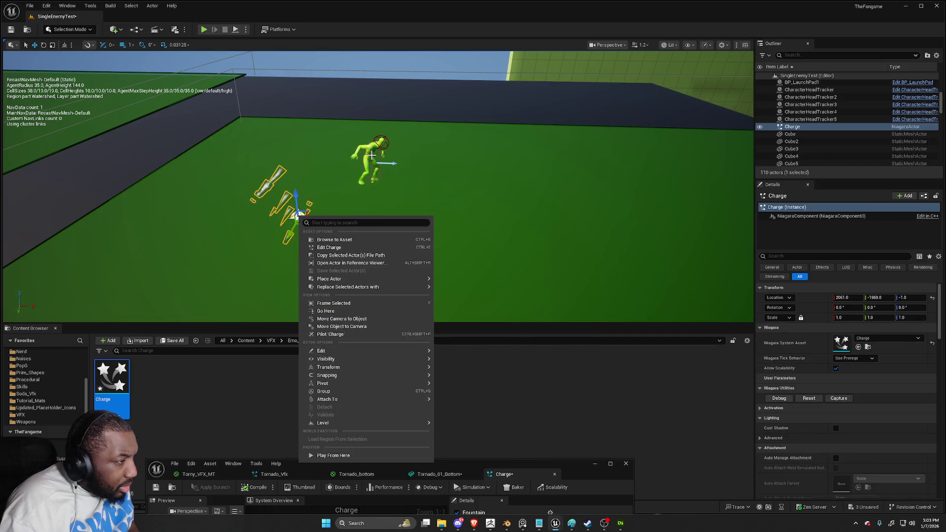
{"action": "left_click", "coordinate": [372, 154]}
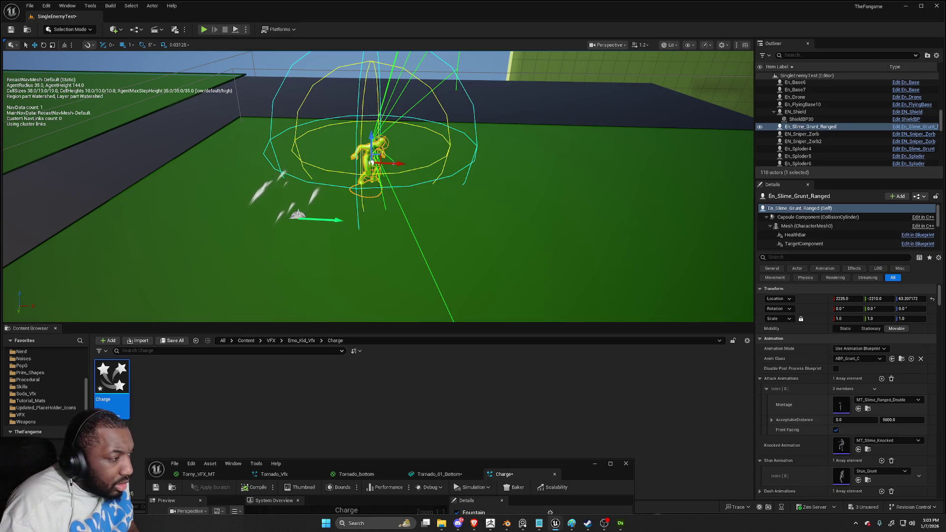
{"action": "left_click", "coordinate": [298, 215]}
{"action": "right_click", "coordinate": [299, 216]}
{"action": "mouse_move", "coordinate": [339, 397]}
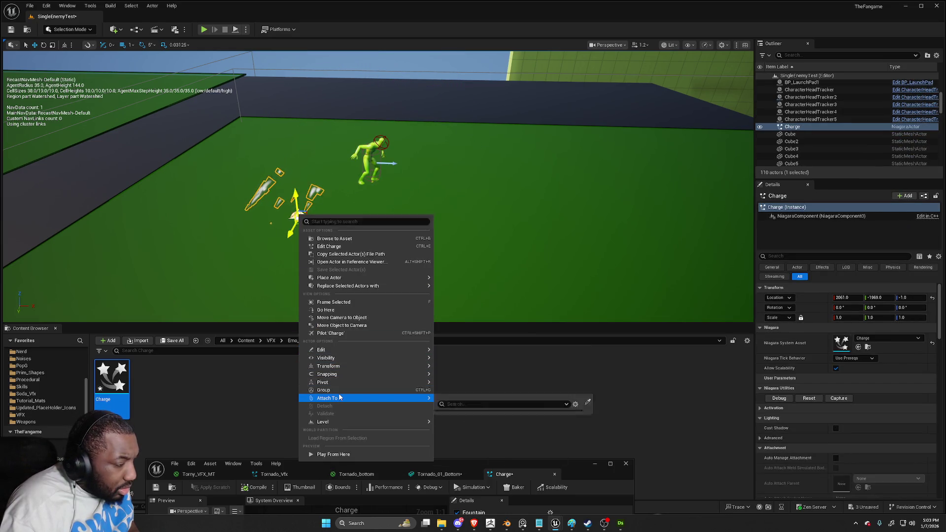
{"action": "type", "text": "run"}
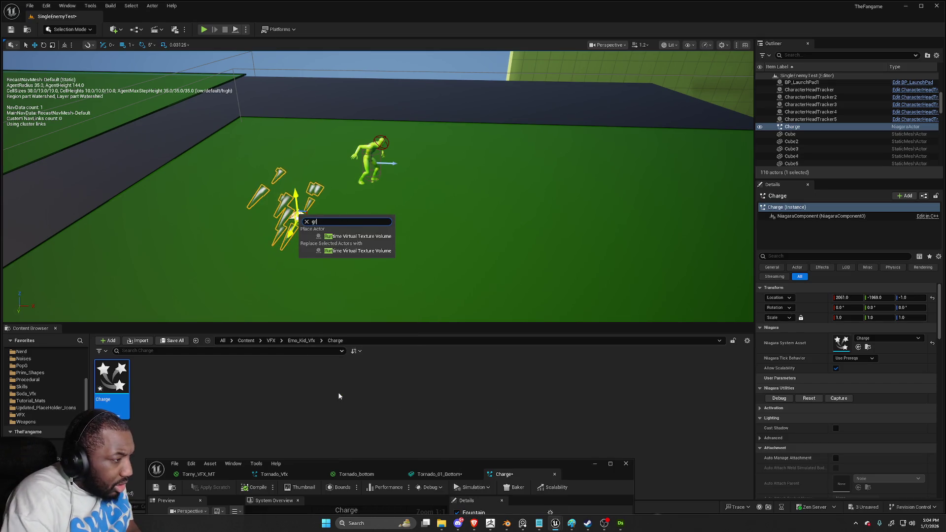
{"action": "type", "text": "g"}
Attach the Charge actor to En_Slime_Grunt_Ranged by searching 'grunt' in its menu
{"action": "key", "text": "BackSpace"}
{"action": "key", "text": "BackSpace"}
{"action": "key", "text": "BackSpace"}
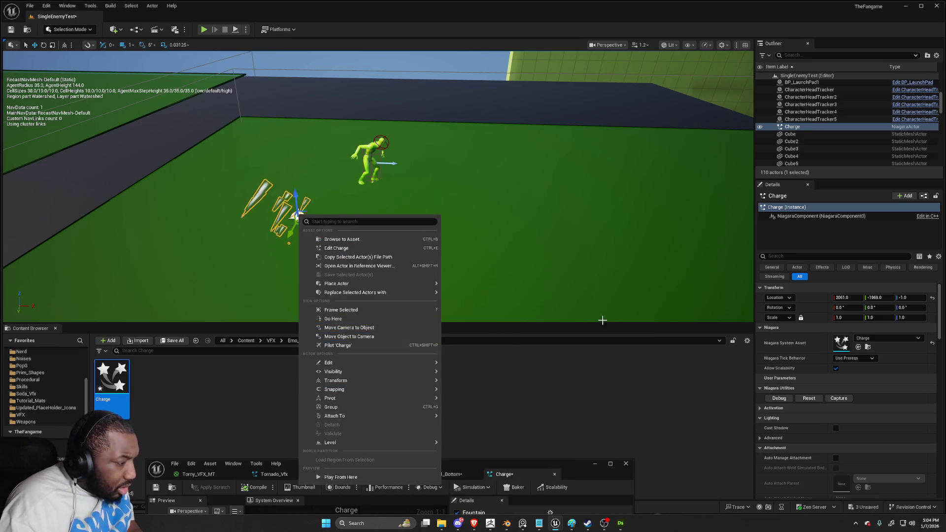
{"action": "key", "text": "Escape"}
{"action": "right_click", "coordinate": [300, 216]}
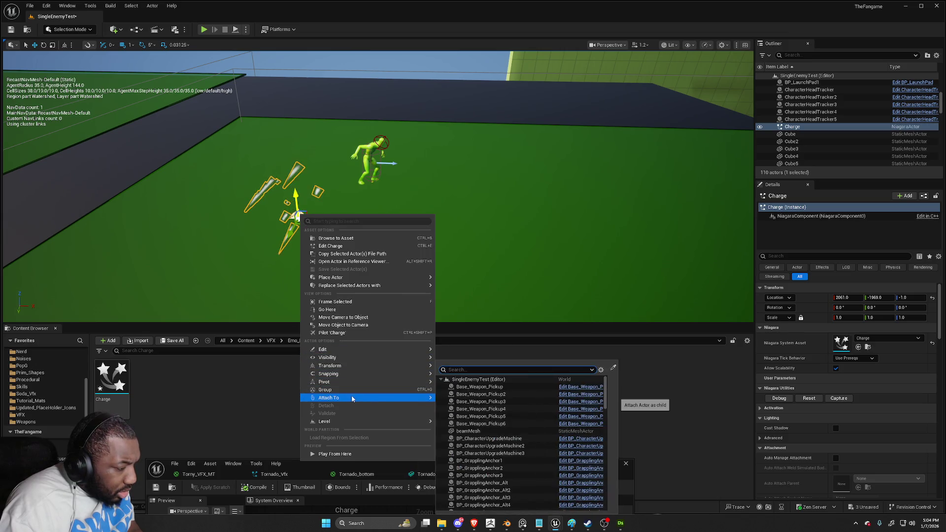
{"action": "type", "text": "grunge"}
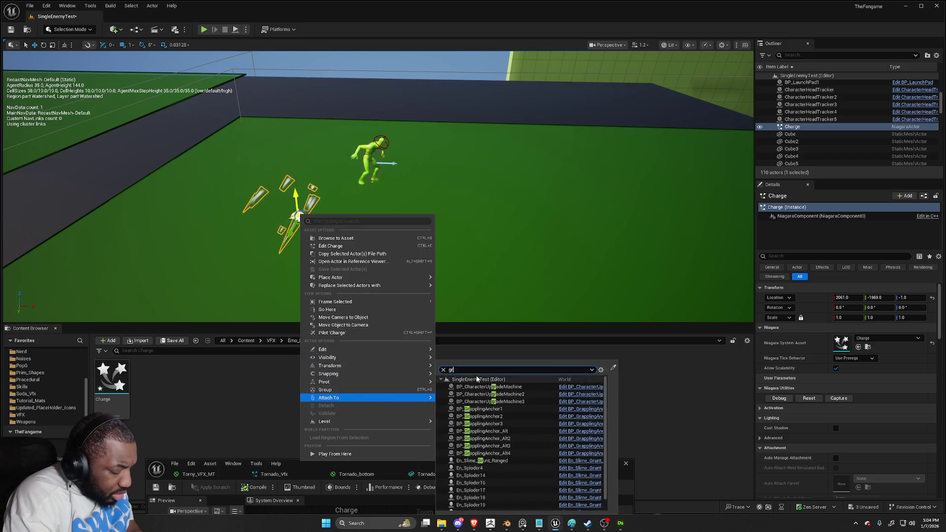
{"action": "key", "text": "BackSpace"}
{"action": "key", "text": "BackSpace"}
{"action": "type", "text": "t"}
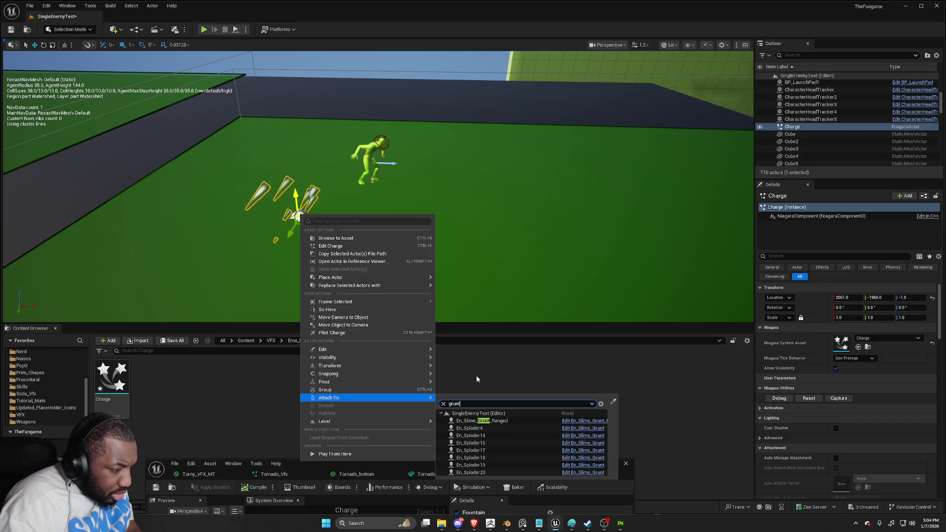
{"action": "left_click", "coordinate": [491, 421]}
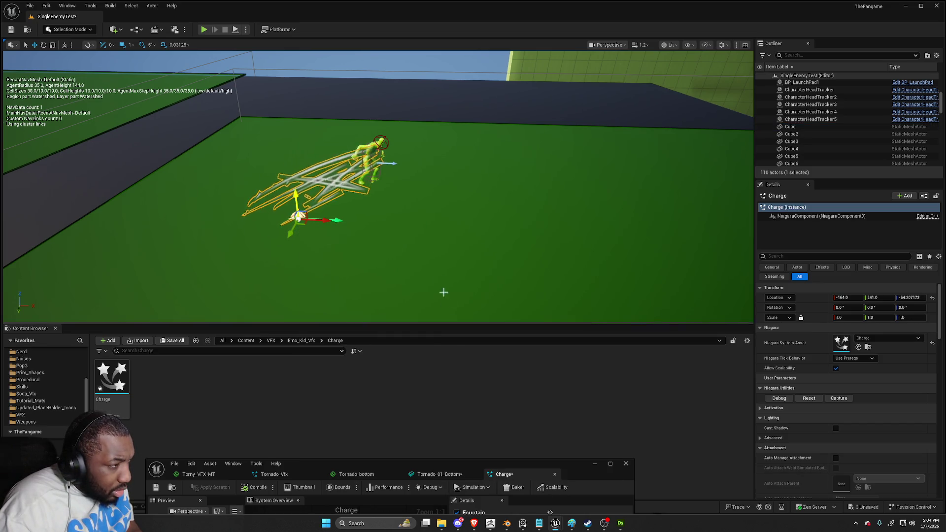
Fly the camera toward the grunt and bring the Niagara editor back into view
{"action": "left_click", "coordinate": [430, 210]}
{"action": "mouse_move", "coordinate": [429, 210]}
{"action": "left_mouse_down"}
{"action": "mouse_move", "coordinate": [390, 131]}
{"action": "mouse_move", "coordinate": [345, 295]}
{"action": "left_mouse_up"}
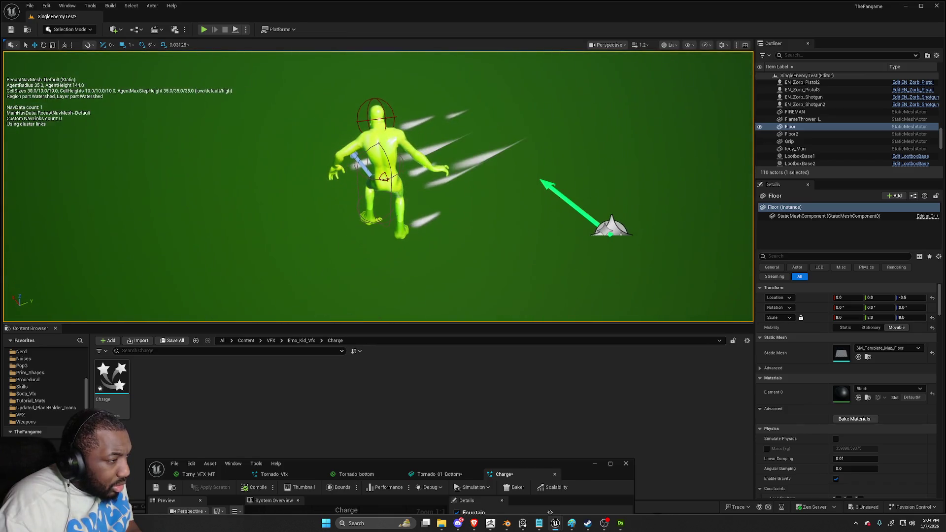
{"action": "mouse_move", "coordinate": [585, 463]}
{"action": "left_mouse_down"}
{"action": "mouse_move", "coordinate": [289, 201]}
{"action": "mouse_move", "coordinate": [827, 200]}
{"action": "left_mouse_up"}
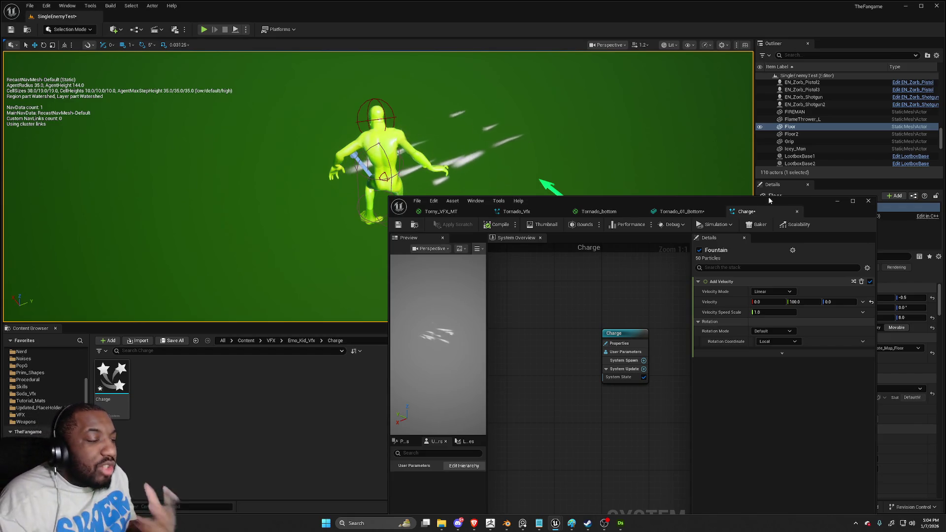
Rename the Fountain emitter to Charge
{"action": "scroll", "coordinate": [554, 279], "scroll_direction": "down", "scroll_amount": 2}
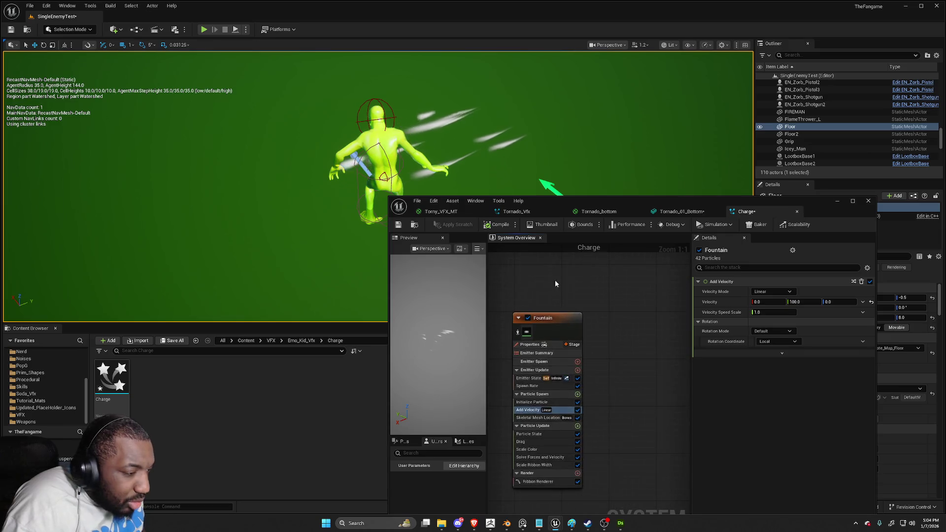
{"action": "left_click", "coordinate": [578, 299]}
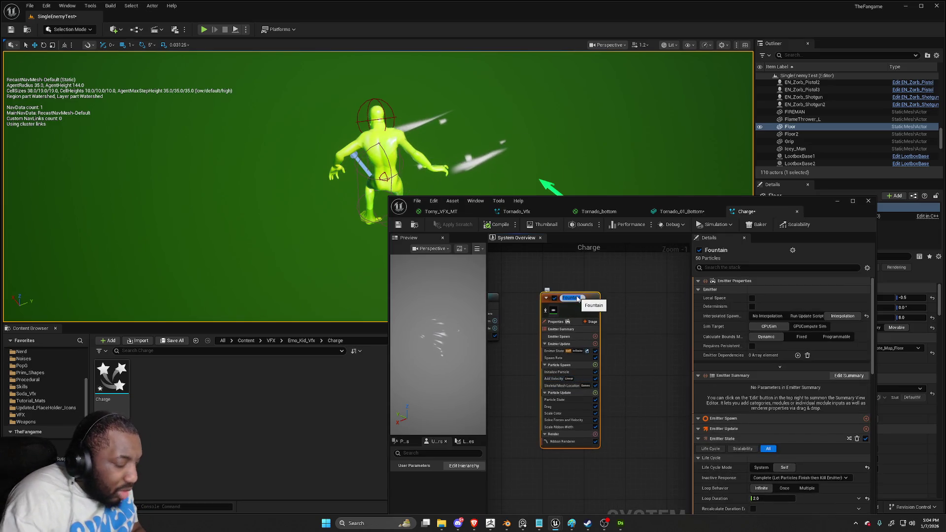
{"action": "type", "text": "C"}
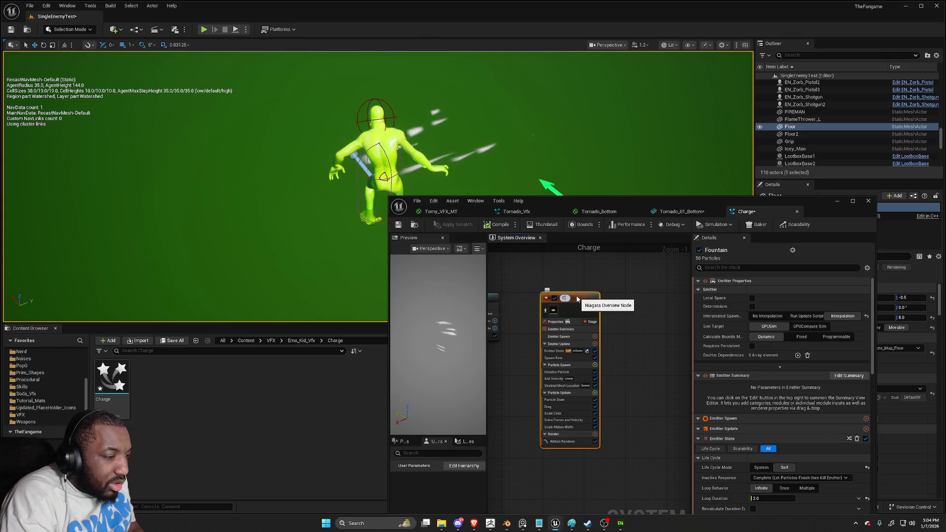
{"action": "type", "text": "harge"}
{"action": "key", "text": "Return"}
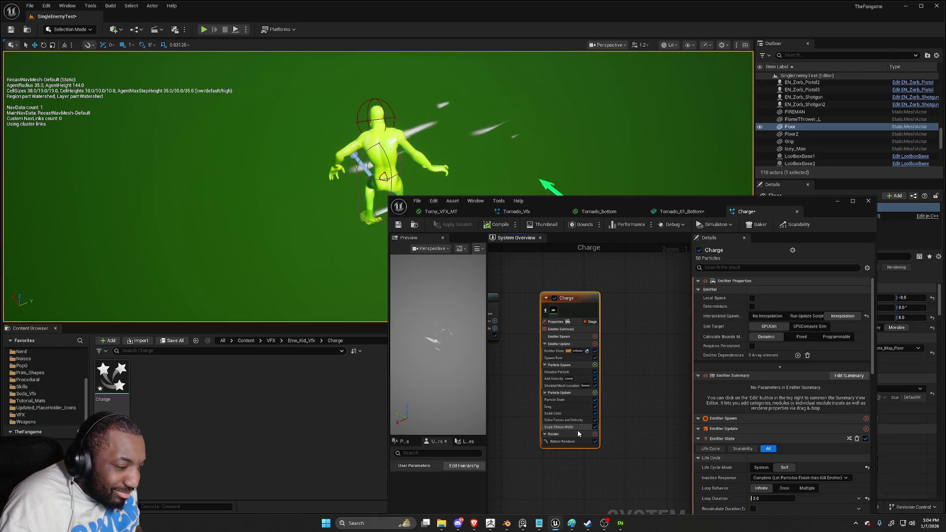
Edit the Charge emitter's Add Velocity values, committing -100
{"action": "left_click", "coordinate": [572, 379]}
{"action": "left_click", "coordinate": [812, 303]}
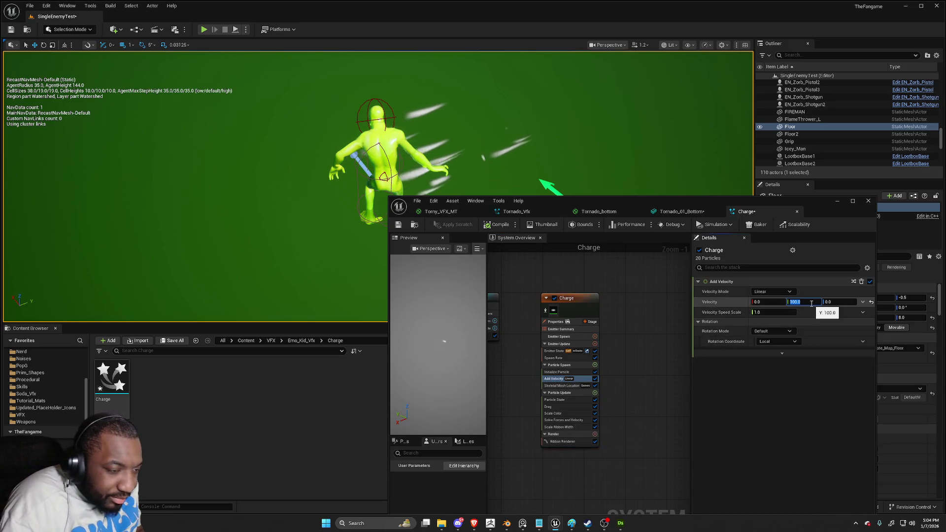
{"action": "type", "text": "0"}
{"action": "key", "text": "Return"}
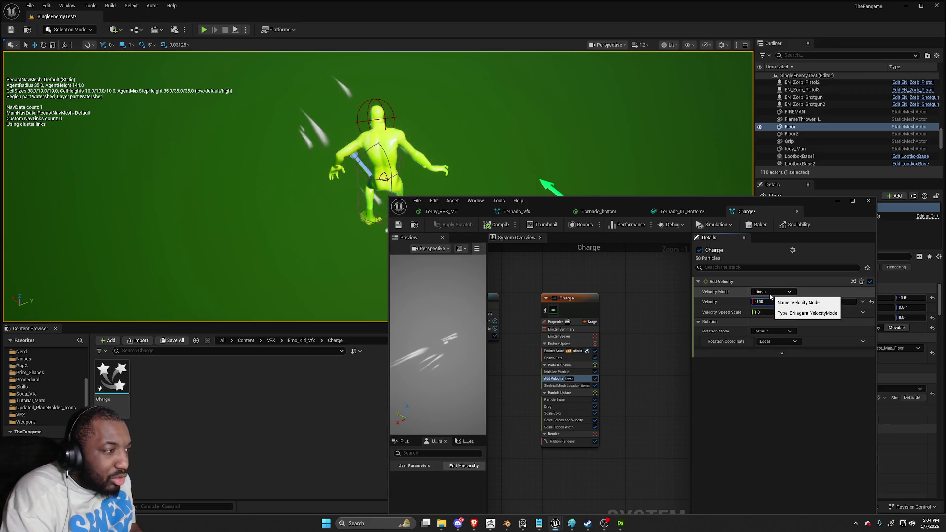
{"action": "type", "text": "-100"}
{"action": "key", "text": "Return"}
Move the grunt in the level to test the trailing streaks, then view Skeletal Mesh Location
{"action": "left_click_drag", "start_coordinate": [591, 123], "coordinate": [486, 129]}
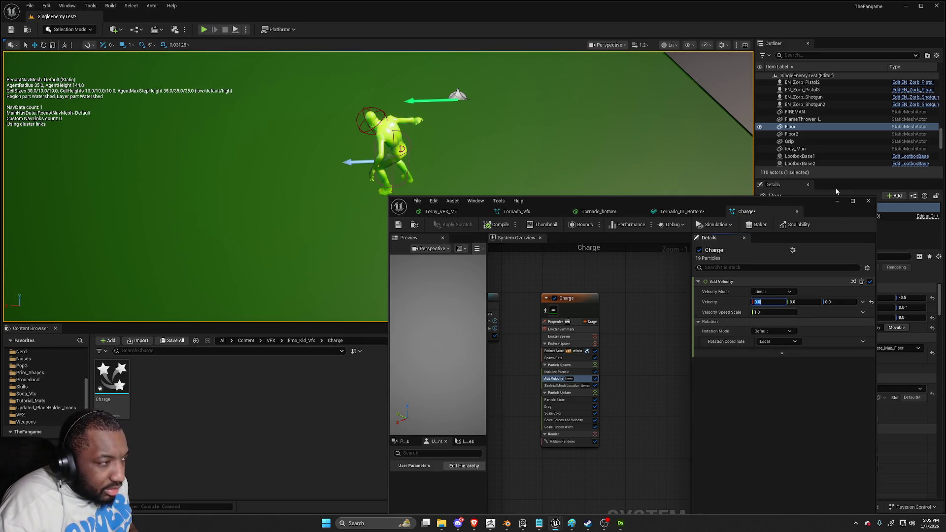
{"action": "left_click", "coordinate": [384, 164]}
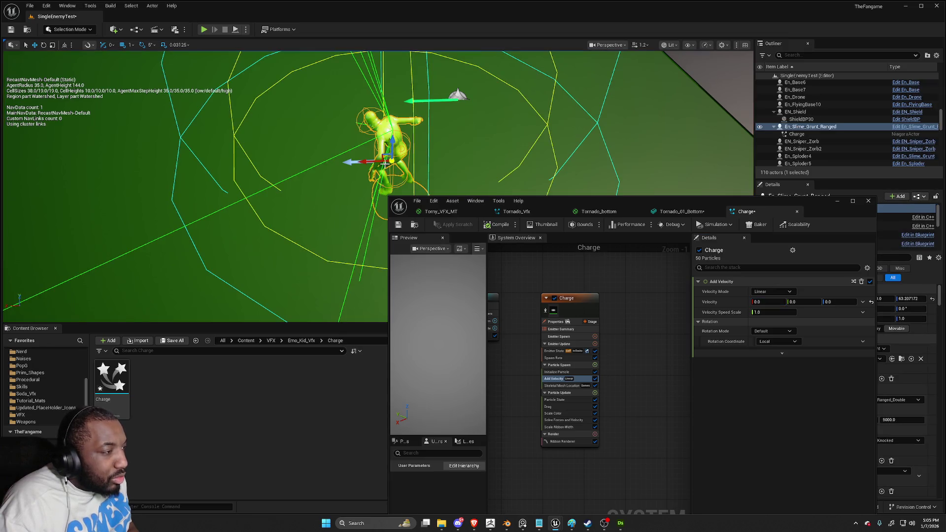
{"action": "mouse_move", "coordinate": [390, 160]}
{"action": "left_mouse_down"}
{"action": "mouse_move", "coordinate": [140, 160]}
{"action": "mouse_move", "coordinate": [546, 160]}
{"action": "mouse_move", "coordinate": [126, 160]}
{"action": "mouse_move", "coordinate": [428, 164]}
{"action": "mouse_move", "coordinate": [14, 172]}
{"action": "mouse_move", "coordinate": [435, 164]}
{"action": "mouse_move", "coordinate": [54, 192]}
{"action": "mouse_move", "coordinate": [381, 133]}
{"action": "left_mouse_up"}
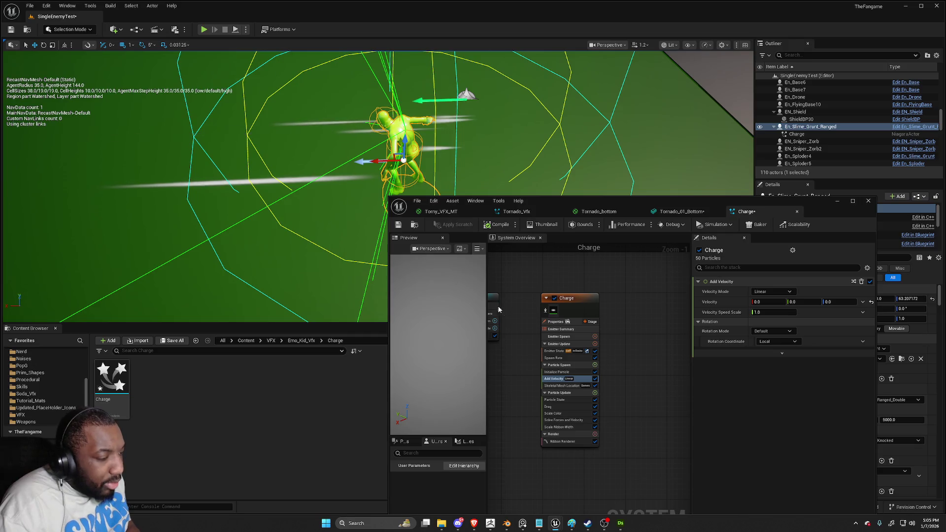
{"action": "left_click", "coordinate": [569, 386]}
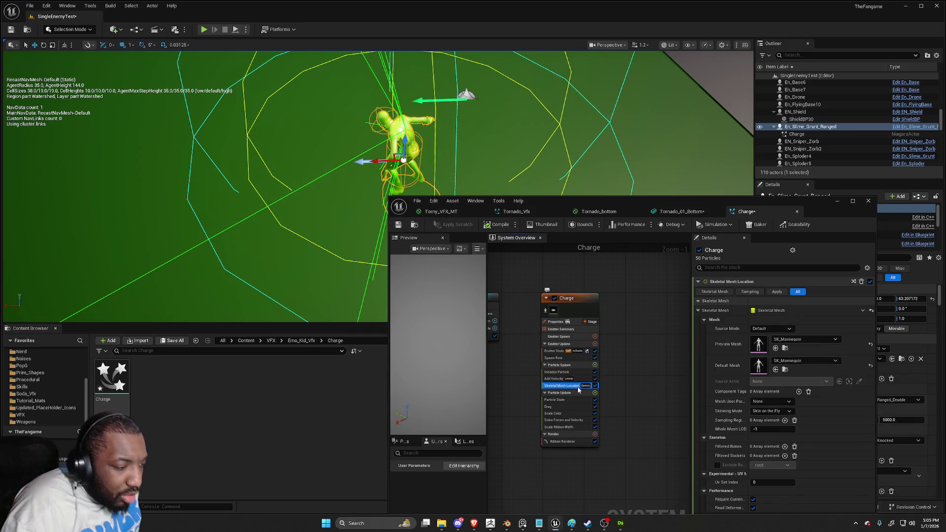
Switch Mesh Sampling Type to Surface (Triangles) and check the effect on the slime enemy
{"action": "double_click", "coordinate": [817, 207]}
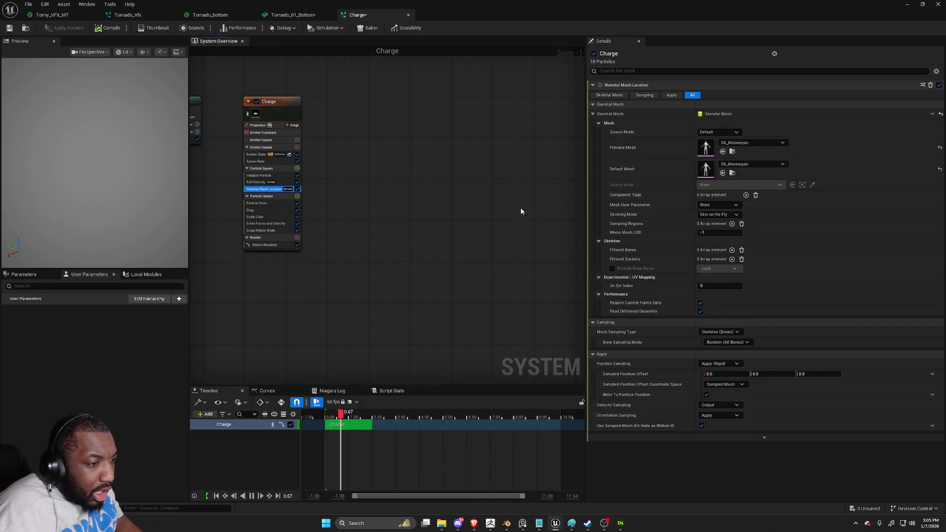
{"action": "left_click", "coordinate": [730, 332]}
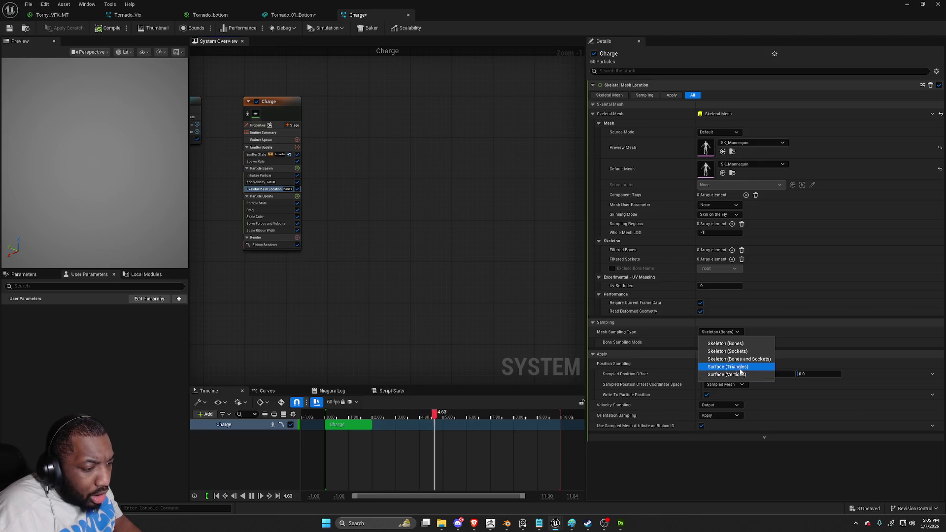
{"action": "left_click", "coordinate": [739, 368]}
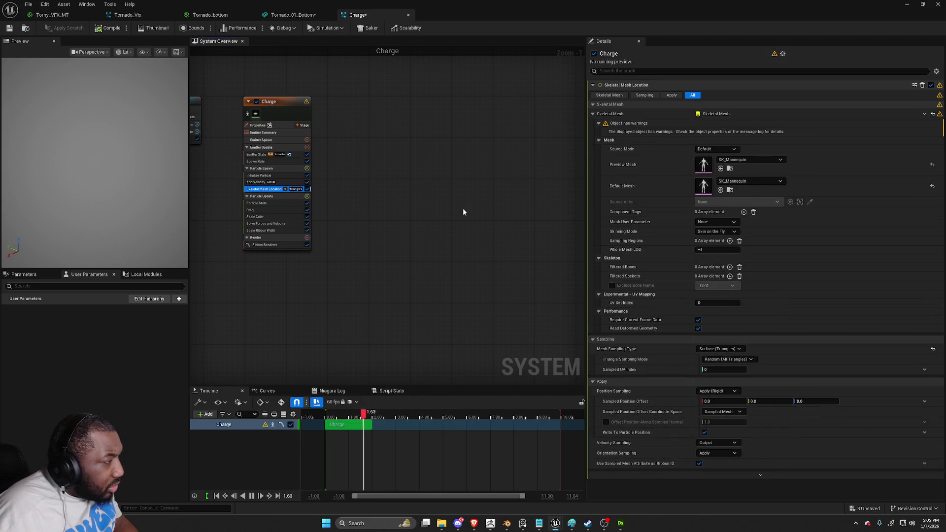
{"action": "double_click", "coordinate": [438, 3]}
{"action": "left_click_drag", "start_coordinate": [383, 154], "coordinate": [314, 185]}
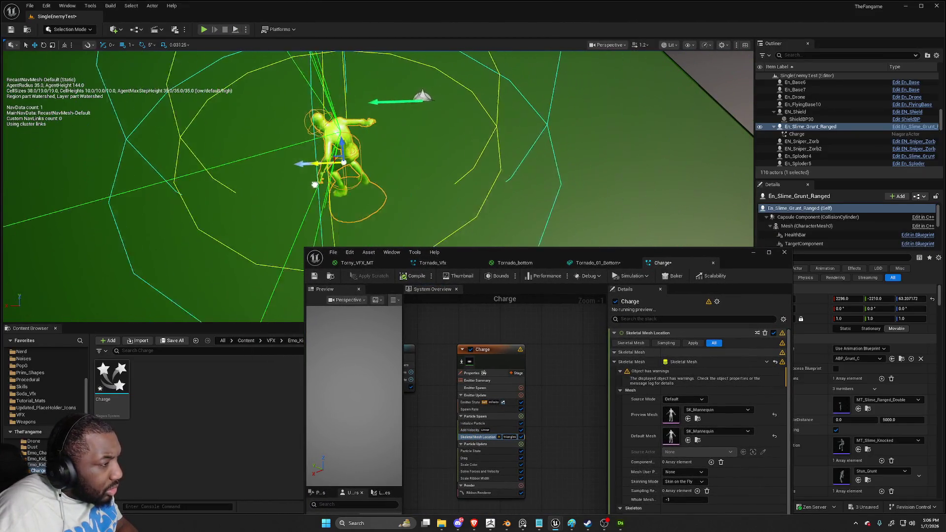
{"action": "double_click", "coordinate": [584, 252]}
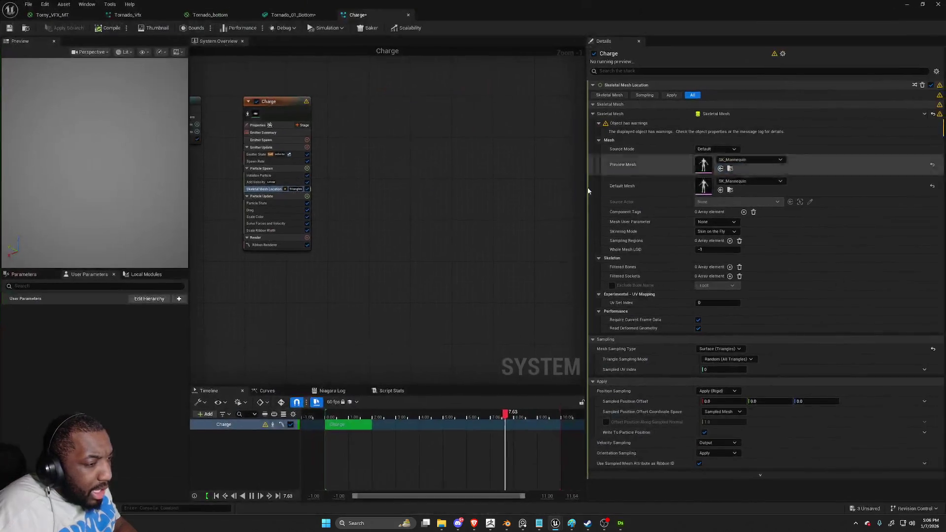
Revert Mesh Sampling Type to Skeleton (Bones), save Charge, and move the enemy to preview the trail
{"action": "left_click", "coordinate": [719, 348]}
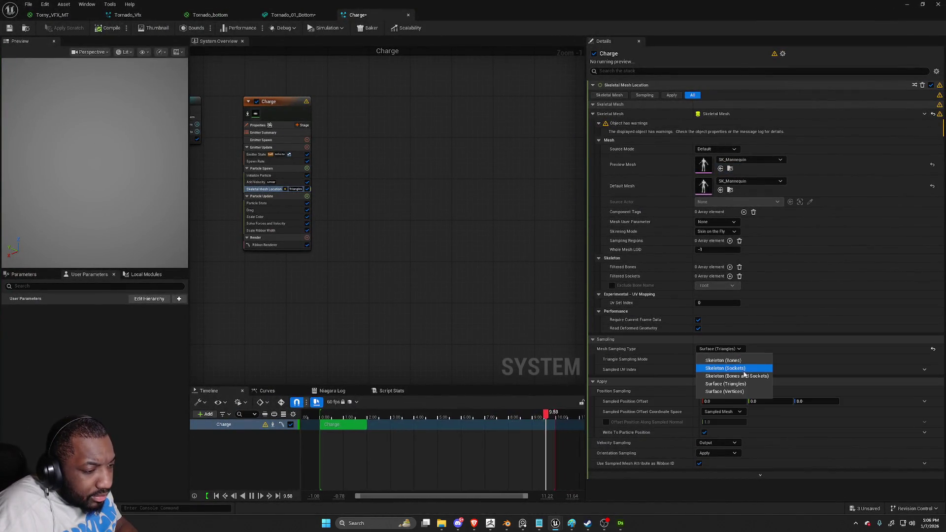
{"action": "left_click", "coordinate": [722, 360]}
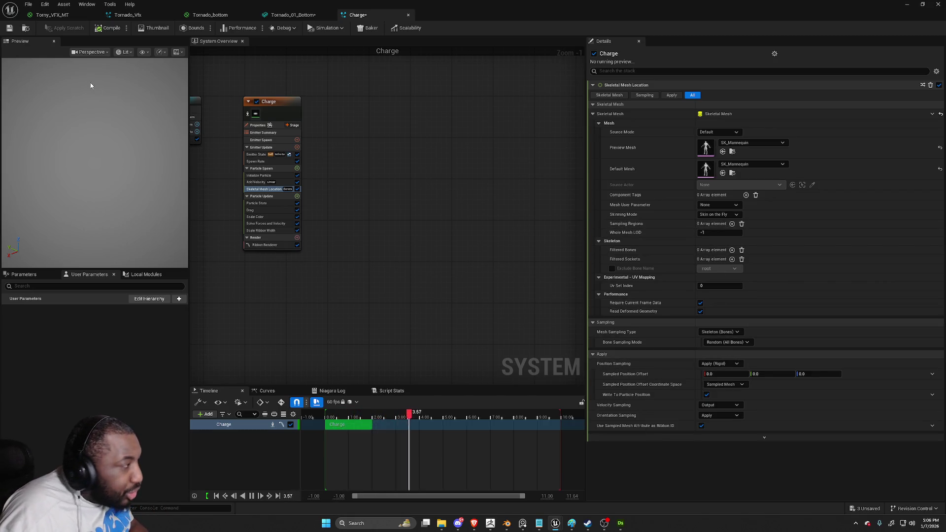
{"action": "left_click", "coordinate": [9, 28]}
{"action": "mouse_move", "coordinate": [446, 8]}
{"action": "left_mouse_down"}
{"action": "mouse_move", "coordinate": [526, 241]}
{"action": "mouse_move", "coordinate": [528, 376]}
{"action": "left_mouse_up"}
{"action": "mouse_move", "coordinate": [311, 161]}
{"action": "left_mouse_down"}
{"action": "mouse_move", "coordinate": [162, 182]}
{"action": "mouse_move", "coordinate": [522, 162]}
{"action": "mouse_move", "coordinate": [598, 218]}
{"action": "mouse_move", "coordinate": [228, 213]}
{"action": "left_mouse_up"}
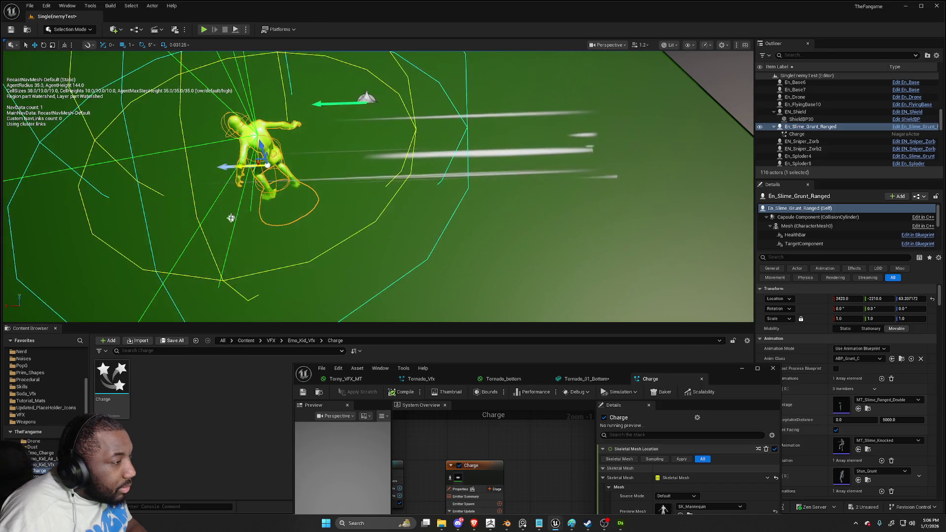
{"action": "mouse_move", "coordinate": [565, 375]}
{"action": "left_mouse_down"}
{"action": "mouse_move", "coordinate": [563, 167]}
{"action": "mouse_move", "coordinate": [542, 2]}
{"action": "left_mouse_up"}
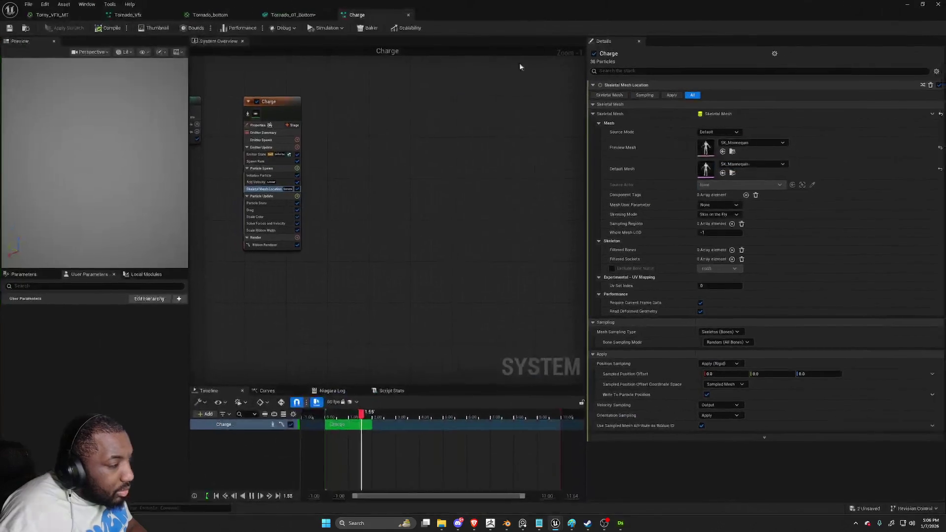
{"action": "left_click", "coordinate": [274, 162]}
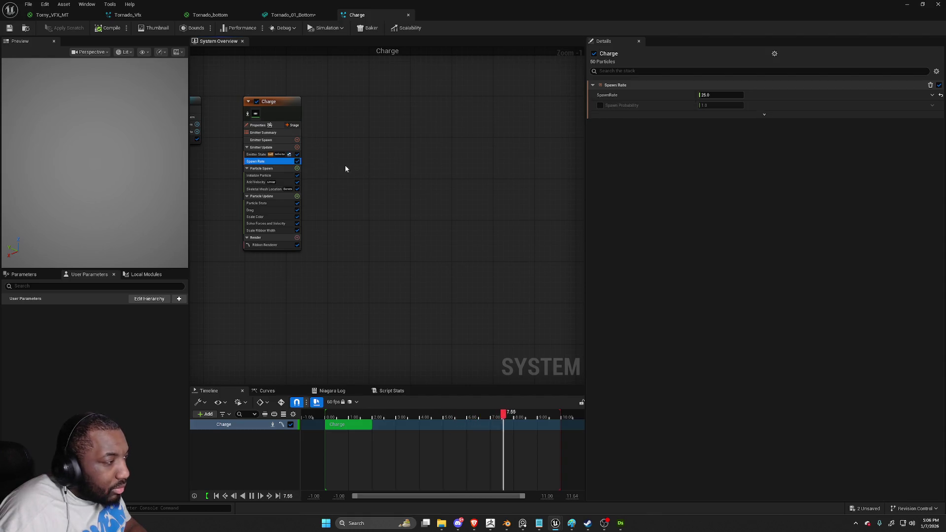
Review Initialize Particle settings, save the Charge system, and hide its editor to view the level
{"action": "left_click", "coordinate": [256, 176]}
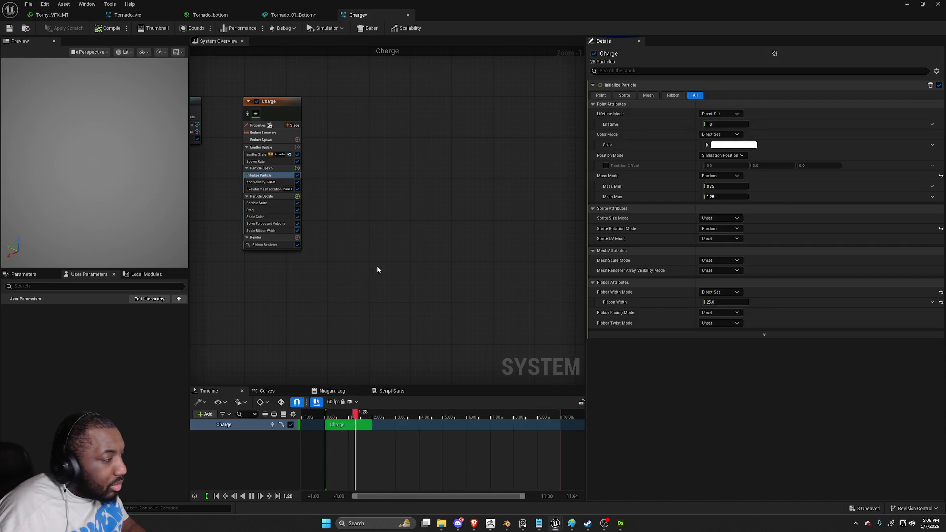
{"action": "mouse_move", "coordinate": [387, 19]}
{"action": "left_mouse_down"}
{"action": "mouse_move", "coordinate": [300, 28]}
{"action": "mouse_move", "coordinate": [374, 188]}
{"action": "left_mouse_up"}
{"action": "left_click", "coordinate": [326, 198]}
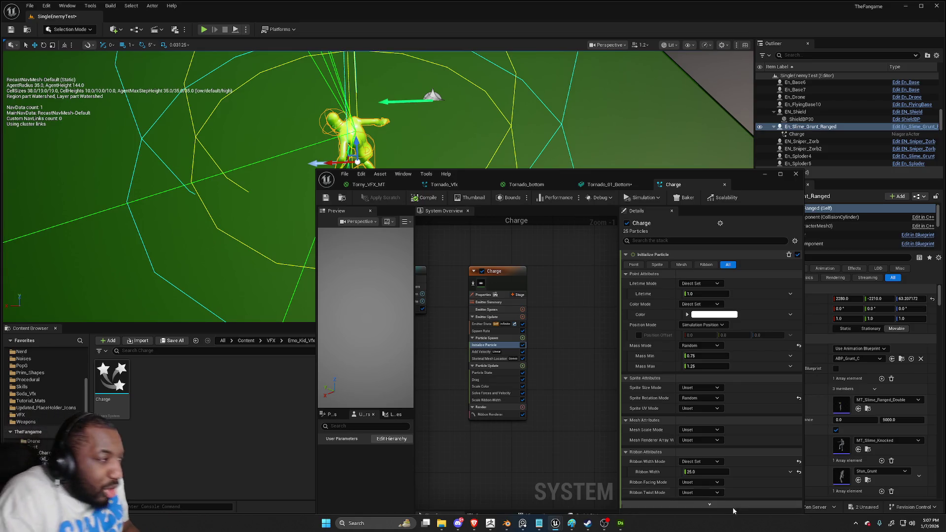
{"action": "left_click", "coordinate": [759, 176]}
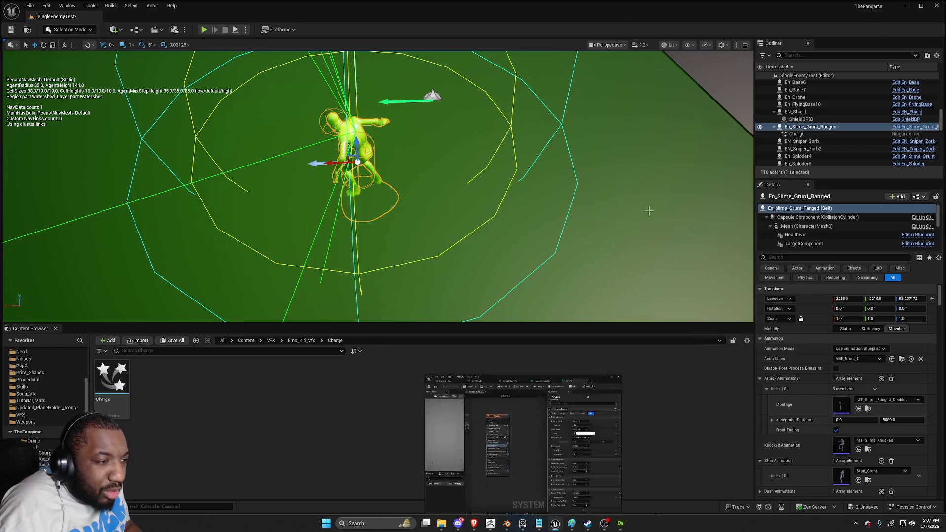
Select and frame the En_Slime_Grunt_Ranged enemy, then move it along X to about 2266
{"action": "left_click_drag", "start_coordinate": [571, 180], "coordinate": [680, 222]}
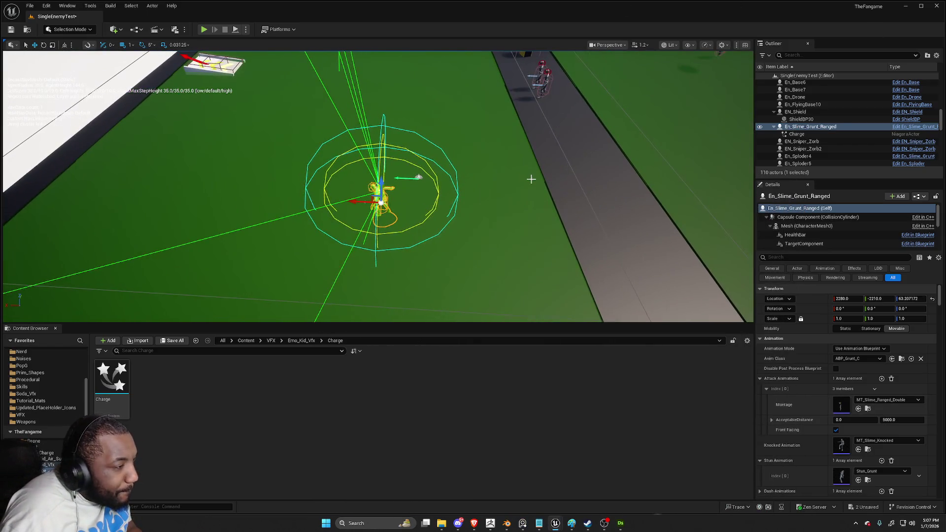
{"action": "left_click", "coordinate": [439, 202]}
{"action": "left_click", "coordinate": [378, 197]}
{"action": "key", "text": "f"}
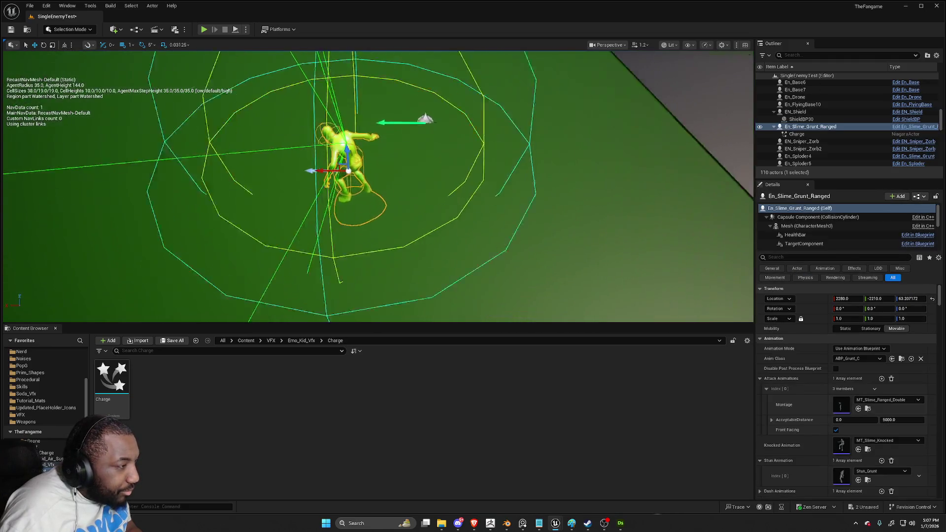
{"action": "mouse_move", "coordinate": [300, 163]}
{"action": "left_mouse_down"}
{"action": "mouse_move", "coordinate": [525, 162]}
{"action": "mouse_move", "coordinate": [217, 170]}
{"action": "mouse_move", "coordinate": [274, 158]}
{"action": "mouse_move", "coordinate": [597, 158]}
{"action": "mouse_move", "coordinate": [274, 159]}
{"action": "left_mouse_up"}
{"action": "scroll", "coordinate": [394, 185], "scroll_direction": "down", "scroll_amount": 6}
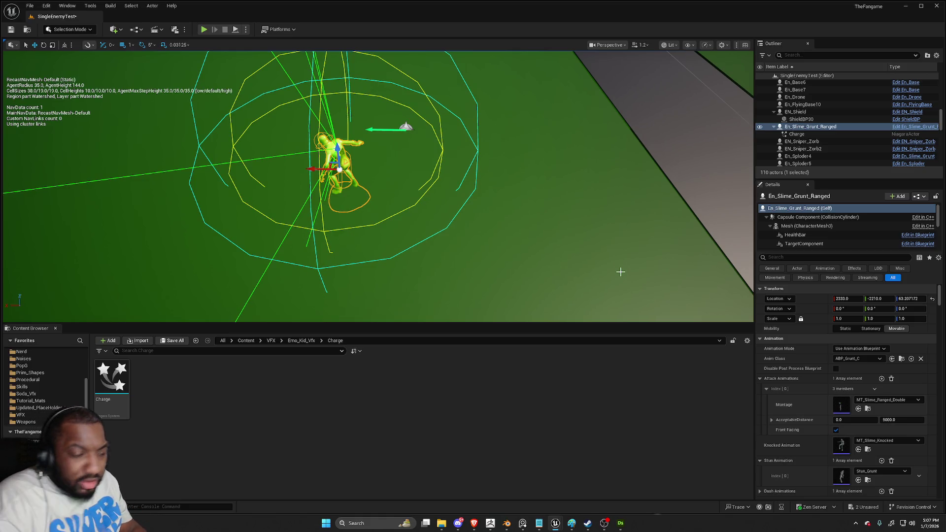
{"action": "mouse_move", "coordinate": [308, 169]}
{"action": "left_mouse_down"}
{"action": "mouse_move", "coordinate": [347, 169]}
{"action": "mouse_move", "coordinate": [332, 170]}
{"action": "left_mouse_up"}
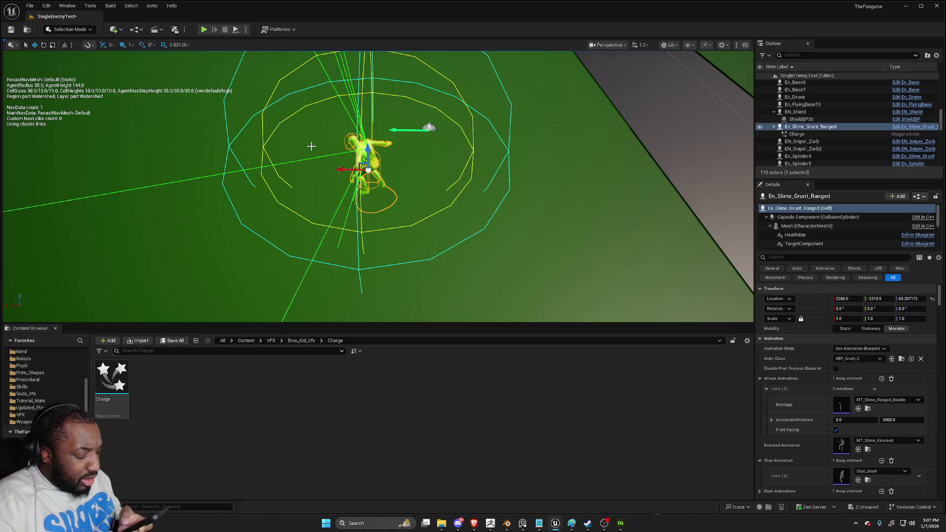
Start a fullscreen Play in Editor session and return focus to the running game
{"action": "key", "text": "alt+p"}
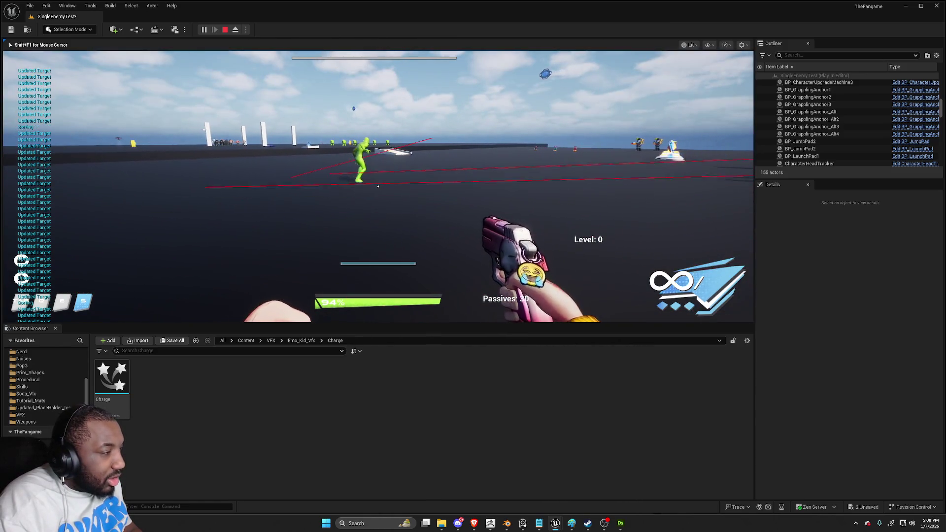
{"action": "key", "text": "F11"}
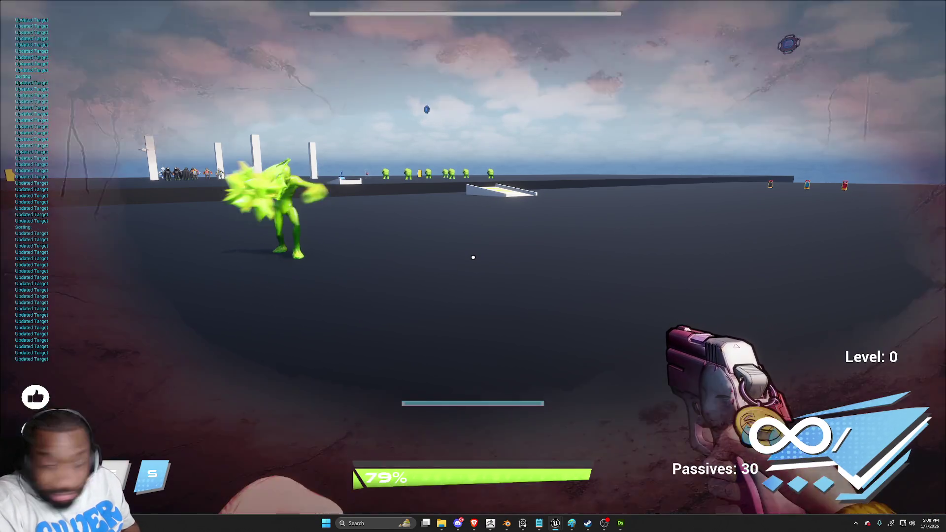
{"action": "key", "text": "d"}
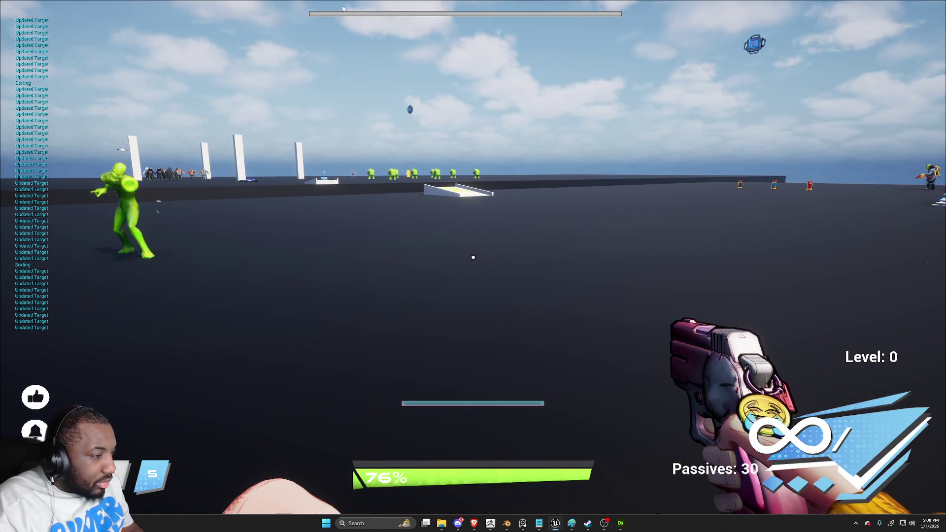
{"action": "key", "text": "alt+Tab"}
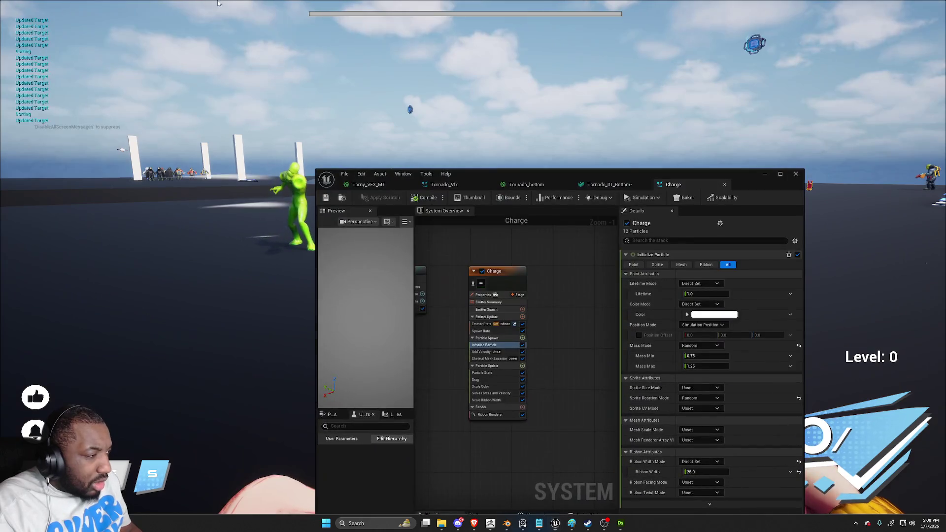
{"action": "key", "text": "alt+Tab"}
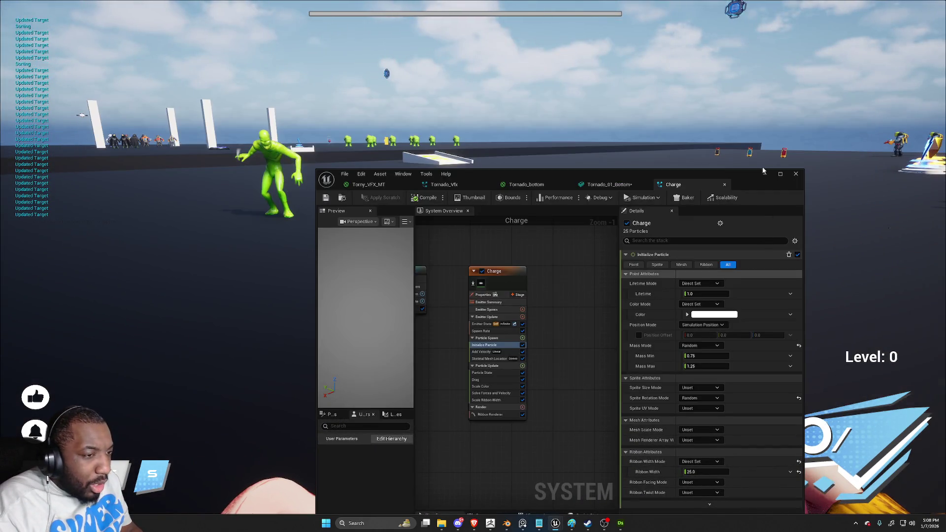
{"action": "left_click", "coordinate": [762, 167]}
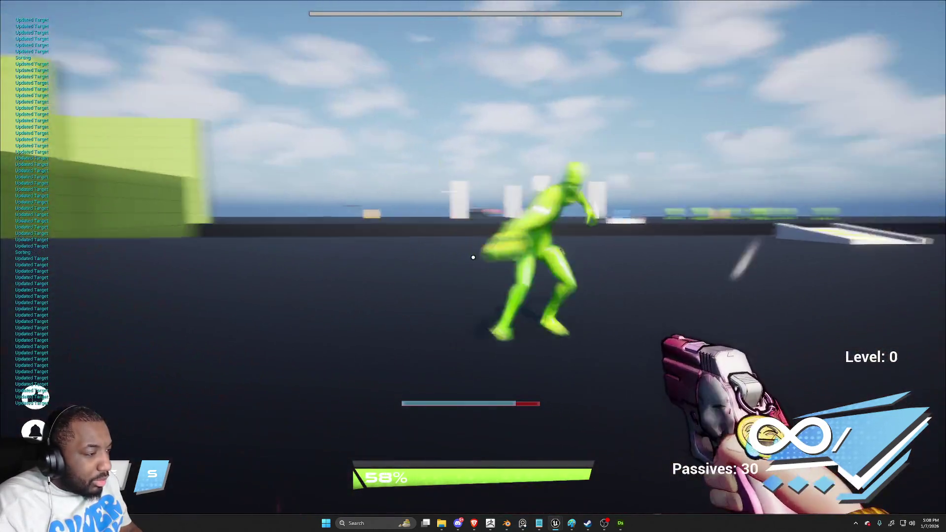
Attack the slime enemy with repeated melee hits, a dash and pistol shots
{"action": "left_click", "coordinate": [473, 257]}
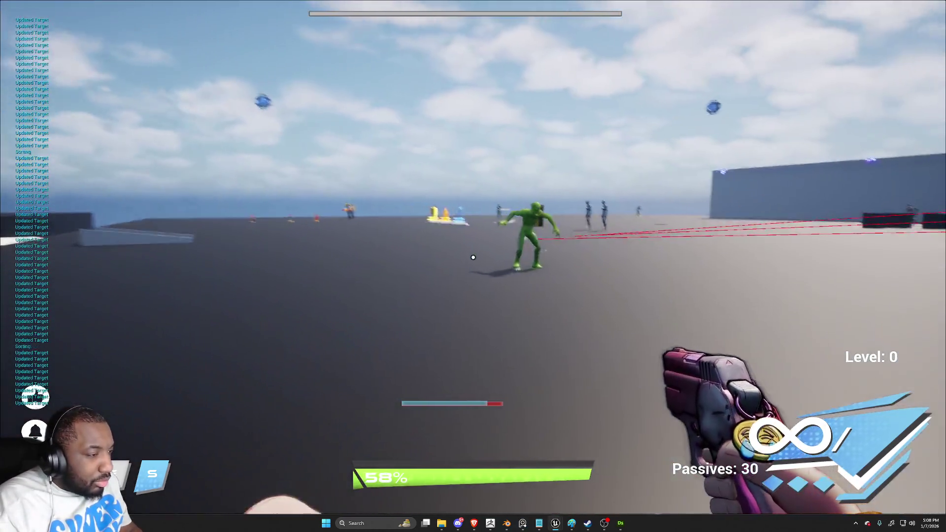
{"action": "left_click", "coordinate": [472, 258]}
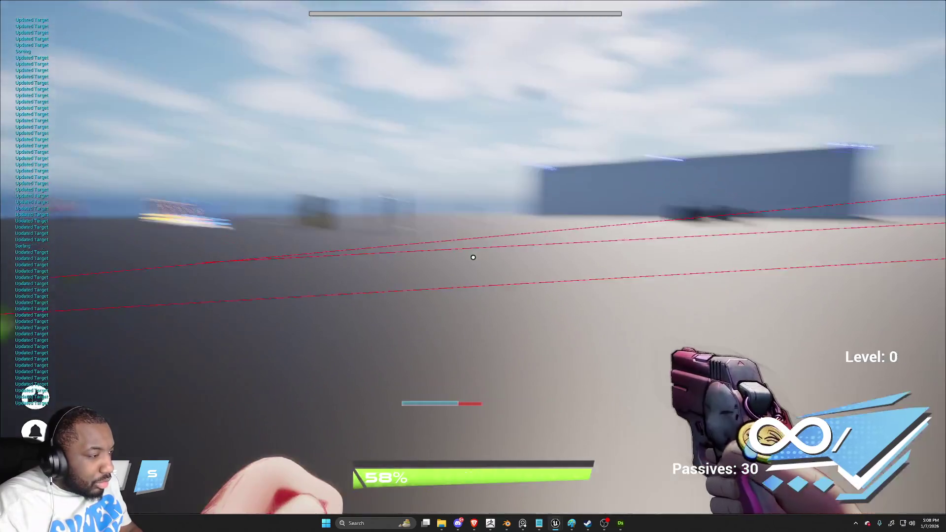
{"action": "left_click", "coordinate": [473, 257]}
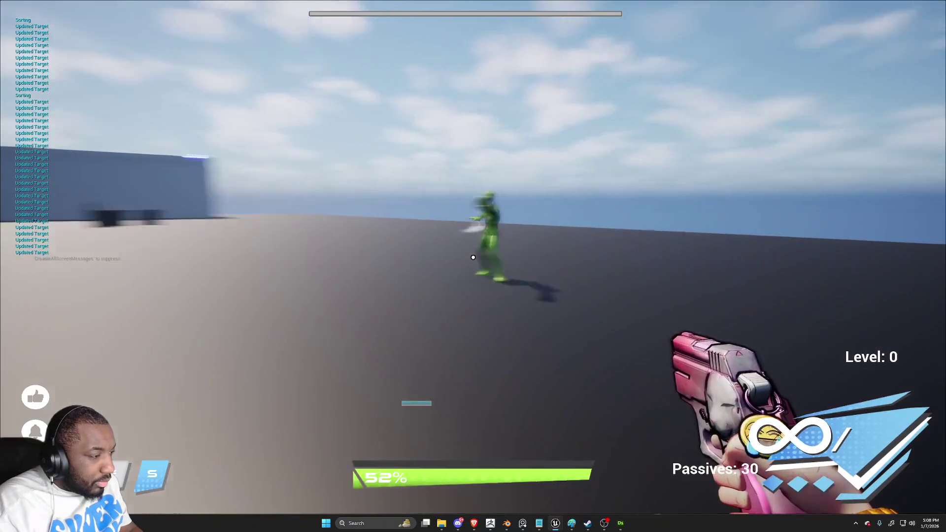
{"action": "left_click", "coordinate": [473, 257]}
{"action": "left_click", "coordinate": [473, 257]}
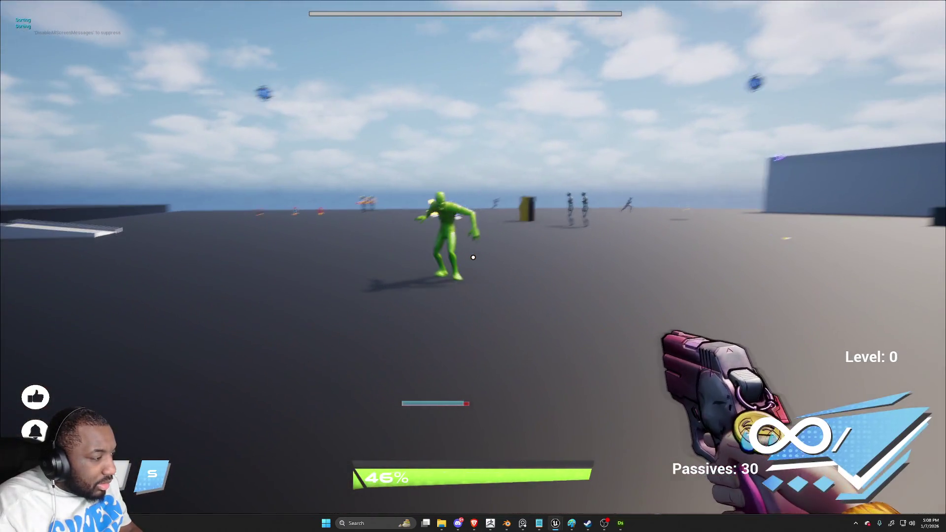
{"action": "left_click", "coordinate": [473, 257]}
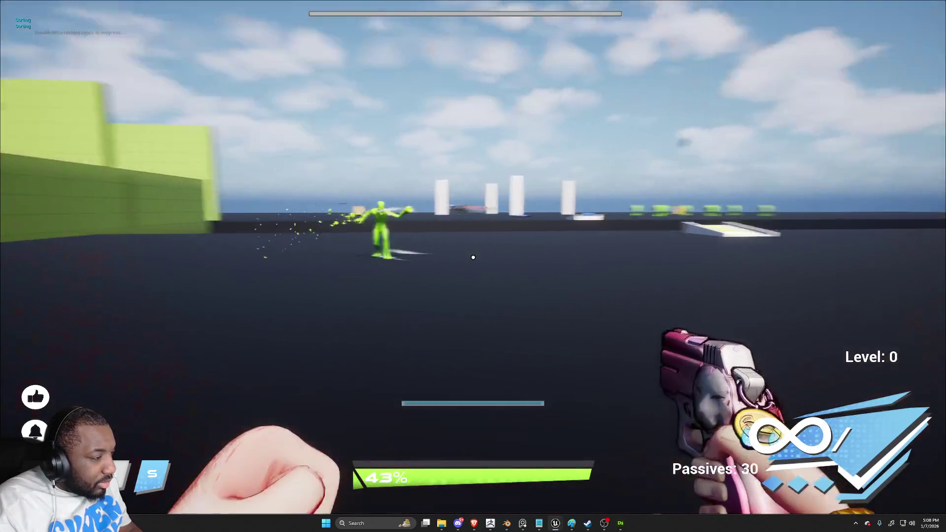
{"action": "left_click", "coordinate": [473, 257]}
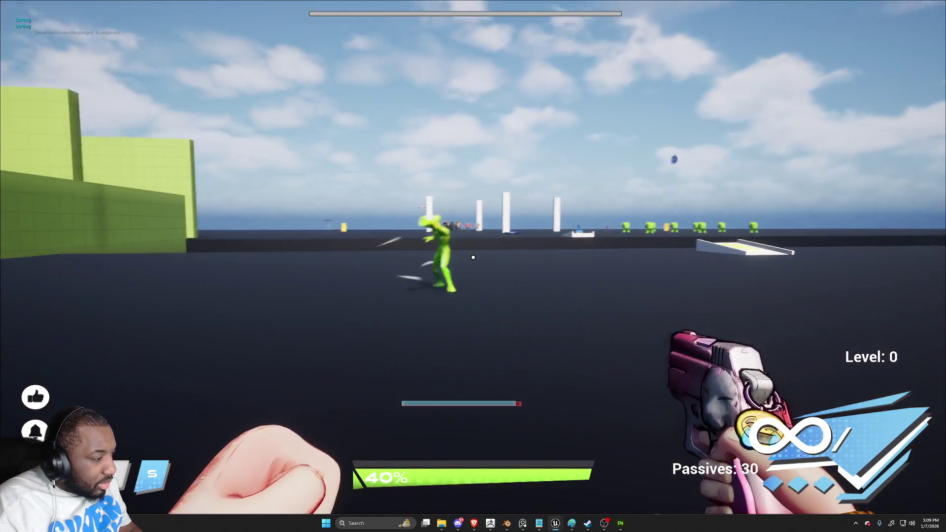
{"action": "left_click", "coordinate": [473, 258]}
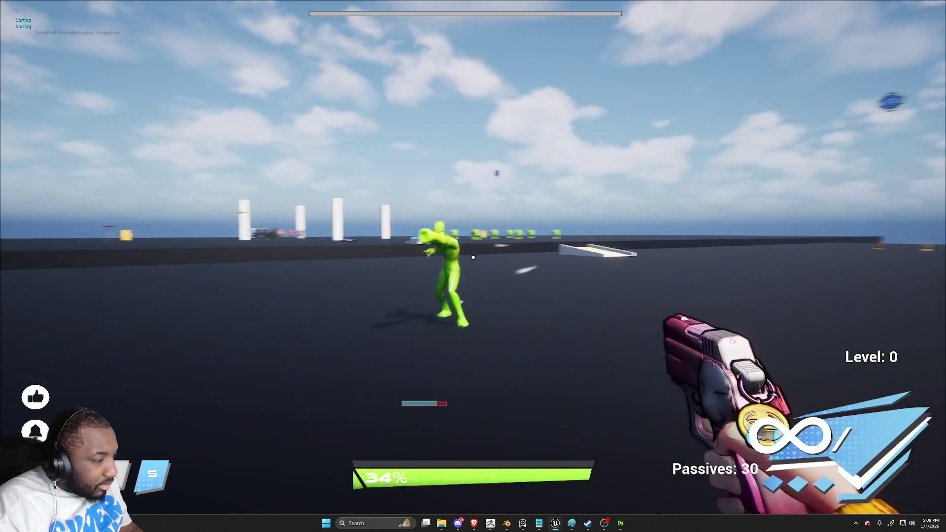
{"action": "left_click", "coordinate": [473, 257]}
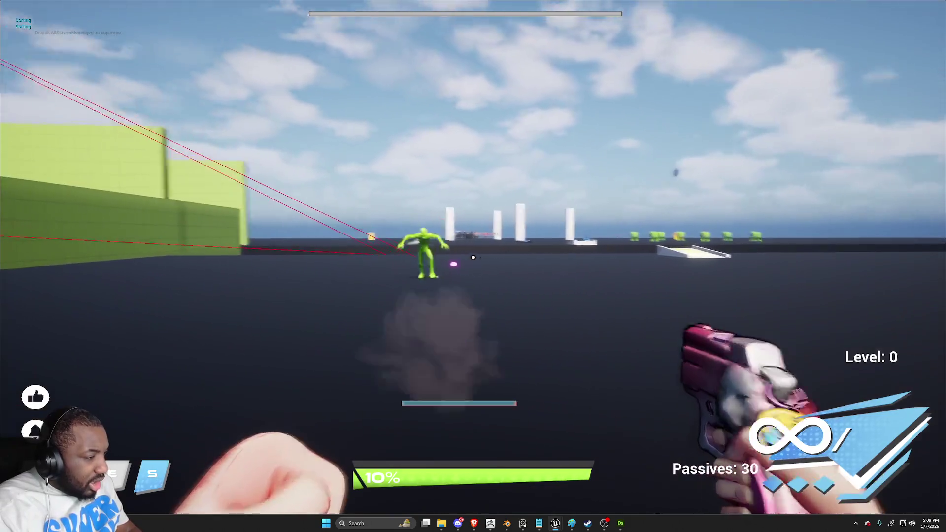
{"action": "left_click", "coordinate": [473, 257]}
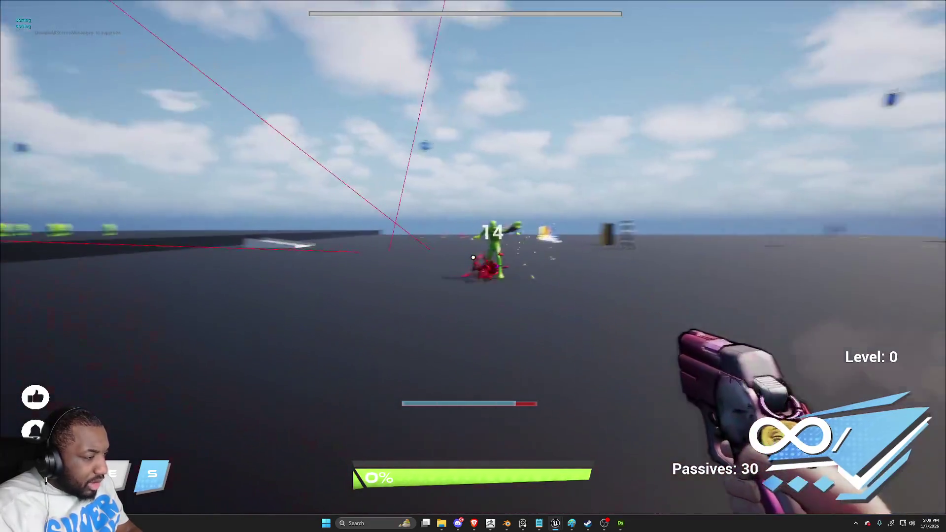
{"action": "left_click", "coordinate": [473, 257]}
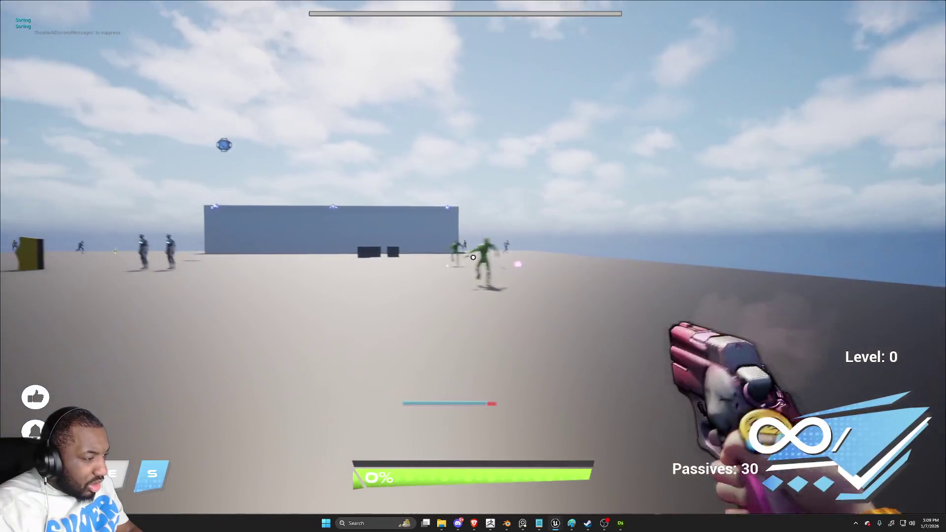
{"action": "left_click", "coordinate": [472, 257]}
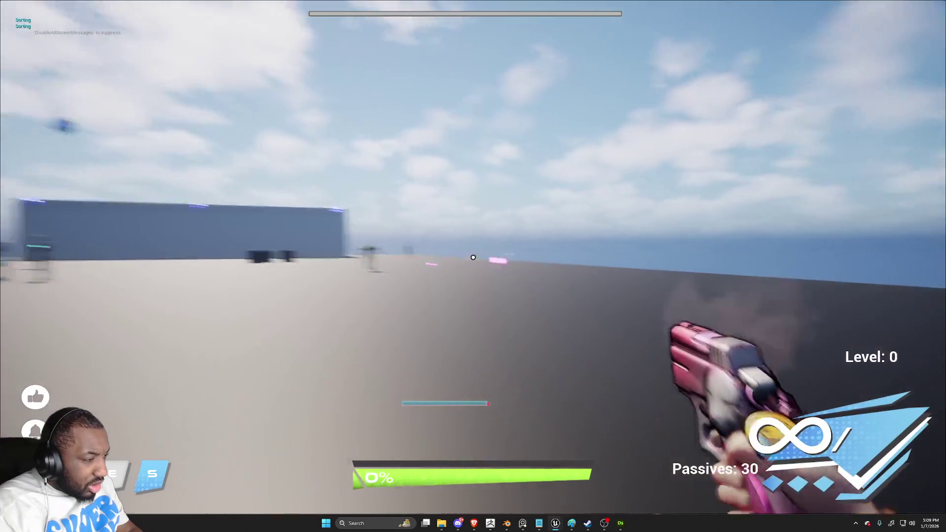
Move through the arena, trigger the Q dome shield and E barrier, and shoot green enemies
{"action": "key", "text": "w"}
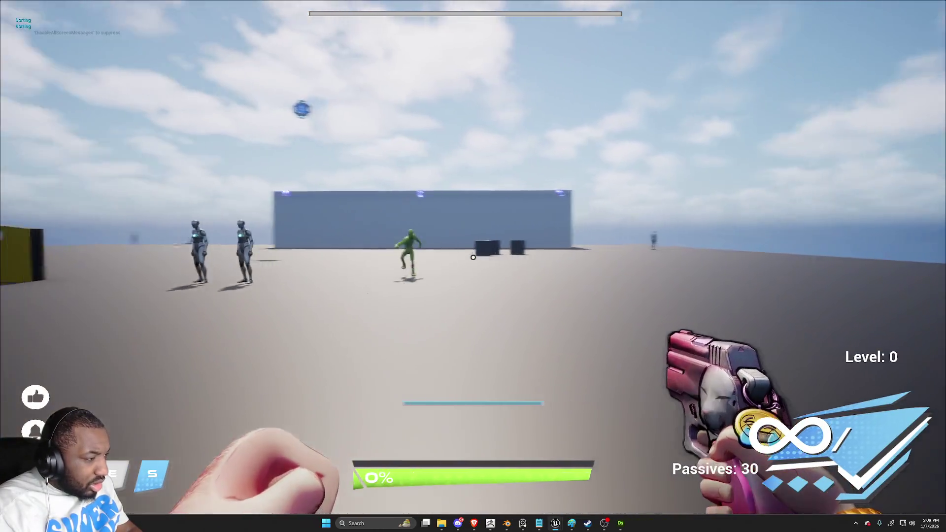
{"action": "key", "text": "w"}
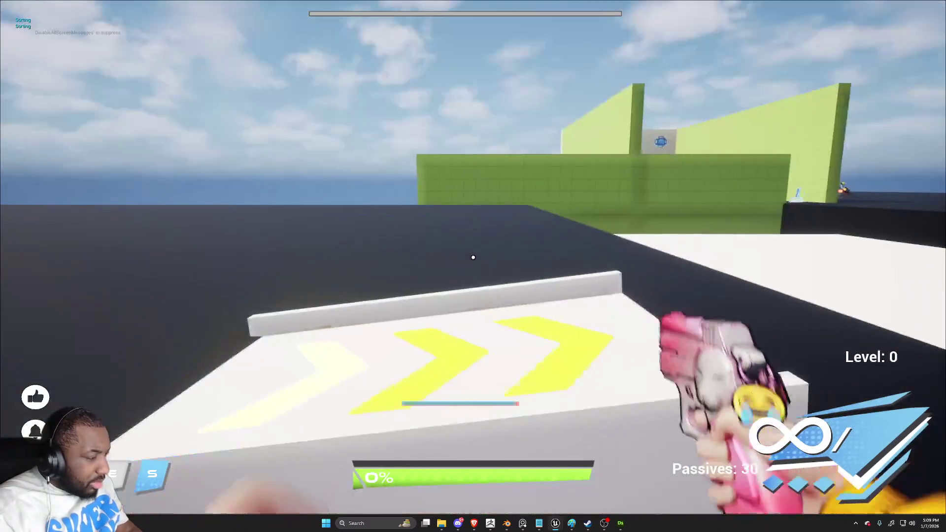
{"action": "key", "text": "q"}
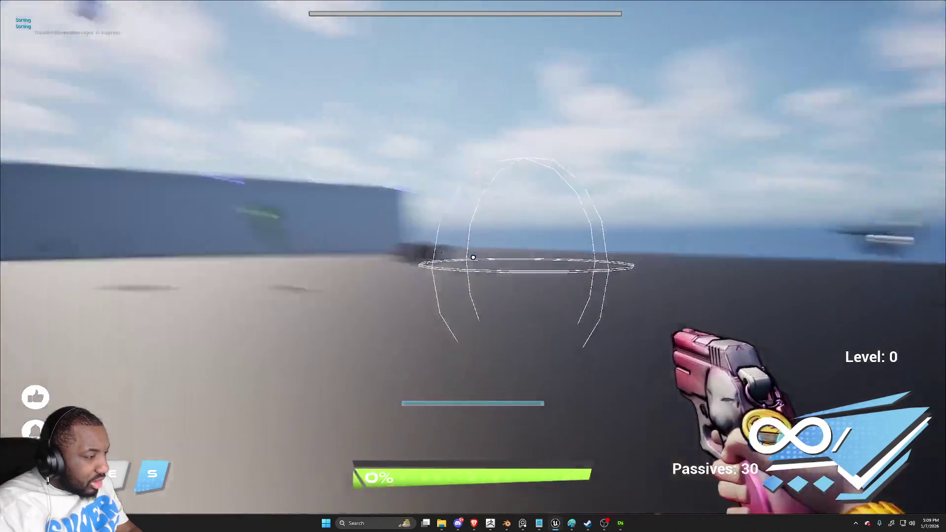
{"action": "left_click", "coordinate": [472, 257]}
{"action": "left_click", "coordinate": [472, 257]}
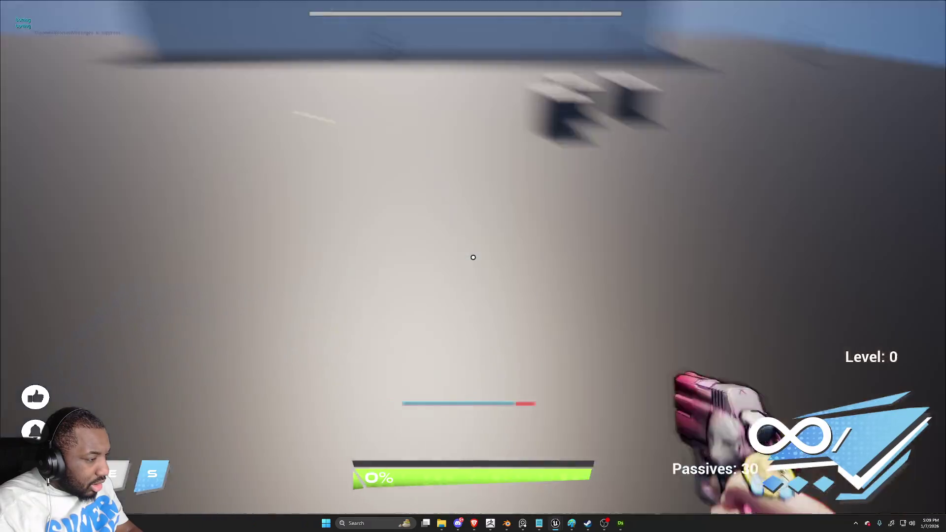
{"action": "left_click", "coordinate": [473, 257]}
{"action": "left_click", "coordinate": [473, 257]}
{"action": "left_click", "coordinate": [473, 257]}
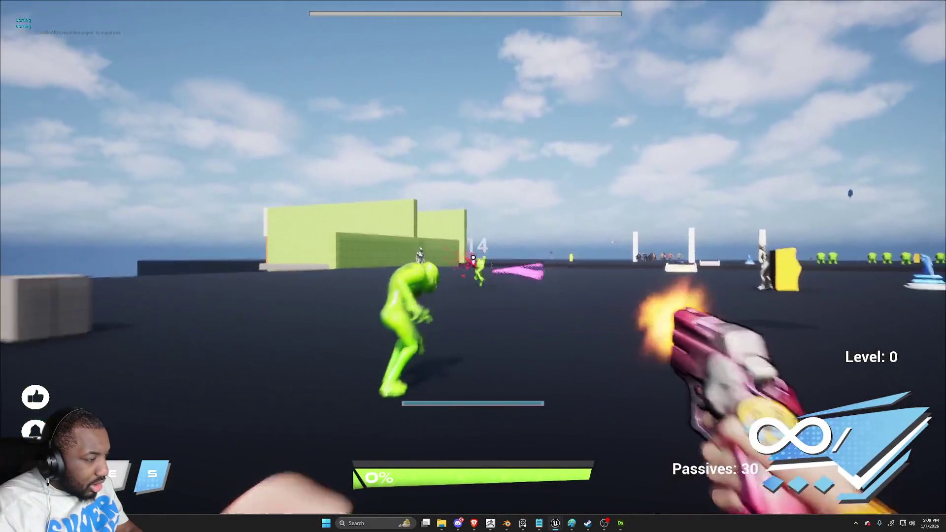
{"action": "key", "text": "e"}
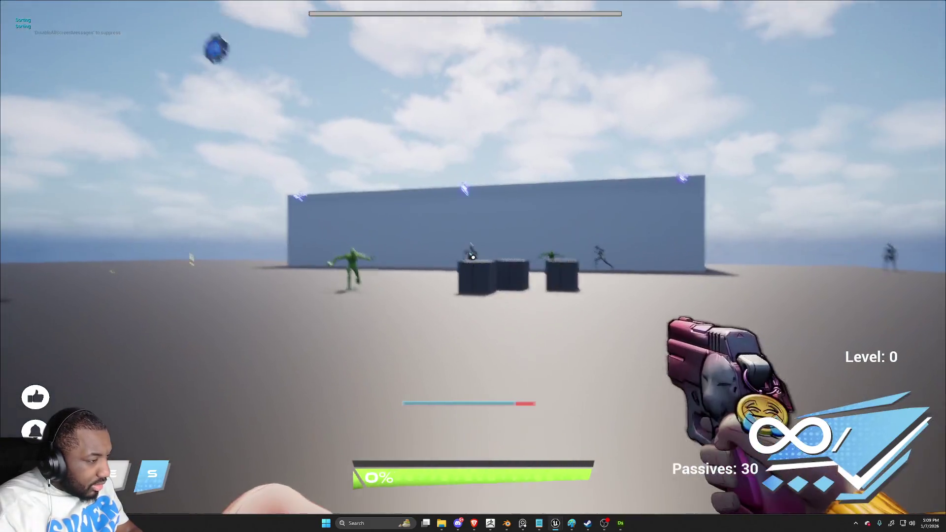
Fire more pistol shots, then stop the play-test and show navigation debug with P
{"action": "left_click", "coordinate": [473, 257]}
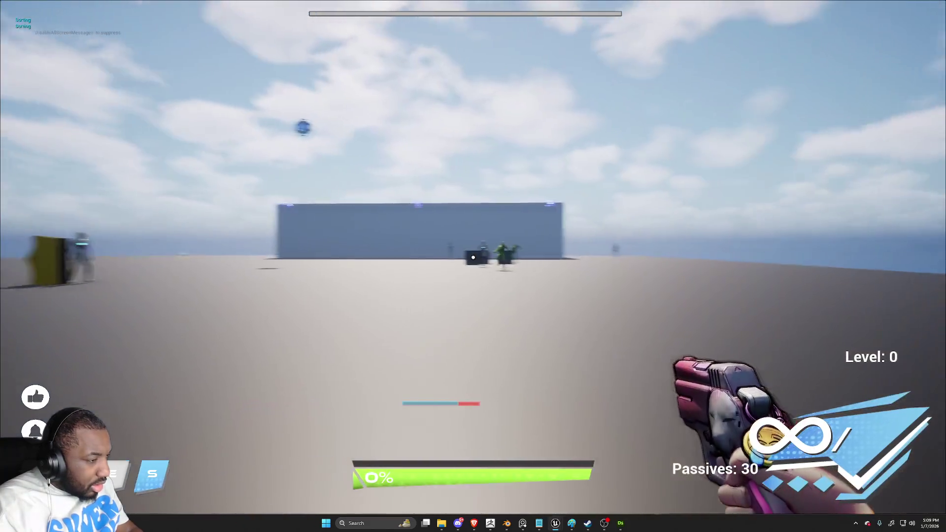
{"action": "left_click", "coordinate": [473, 257]}
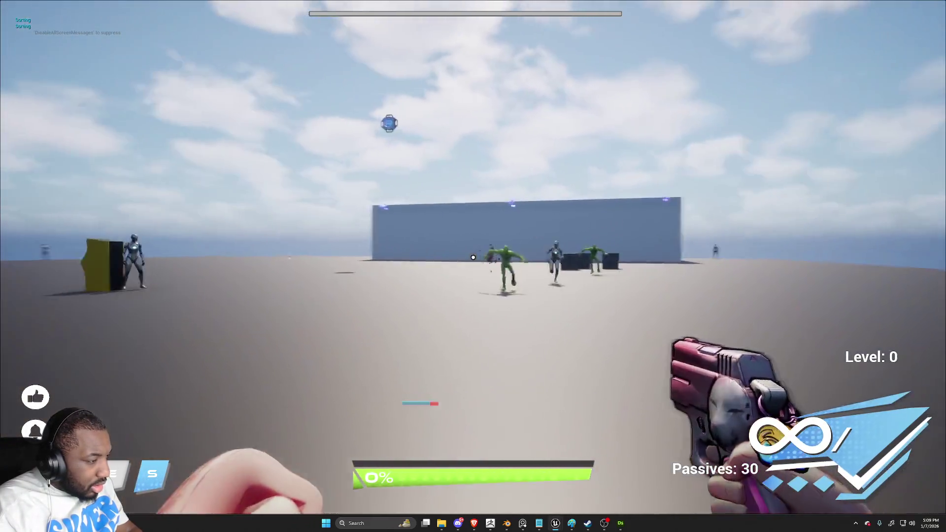
{"action": "left_click", "coordinate": [472, 257]}
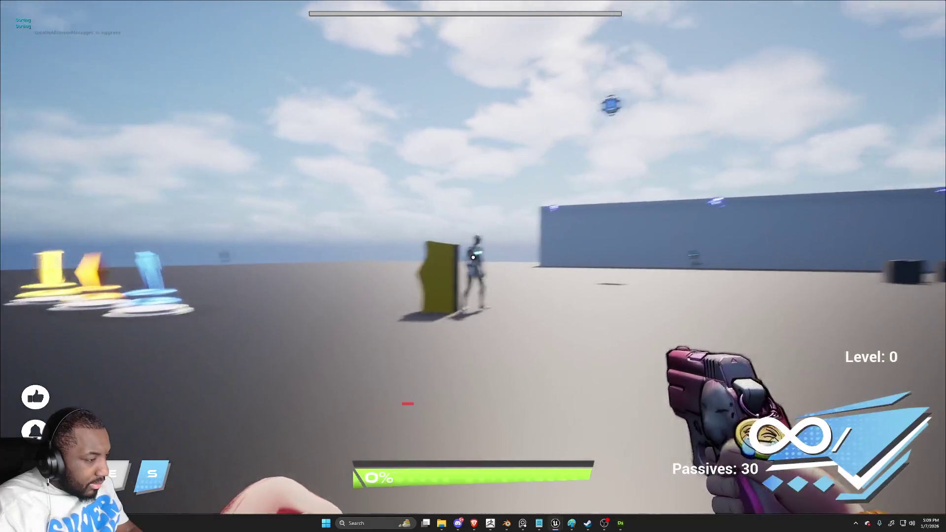
{"action": "left_click", "coordinate": [473, 257]}
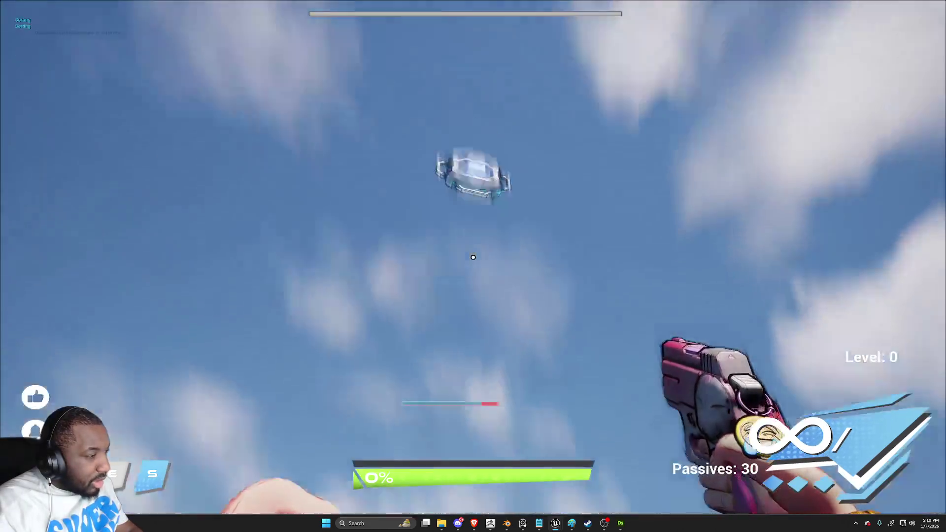
{"action": "key", "text": "Escape"}
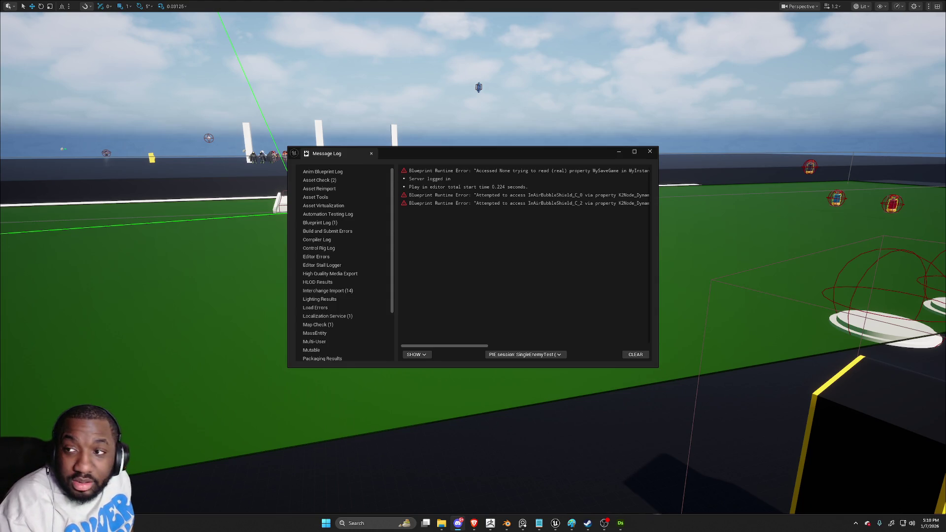
{"action": "key", "text": "p"}
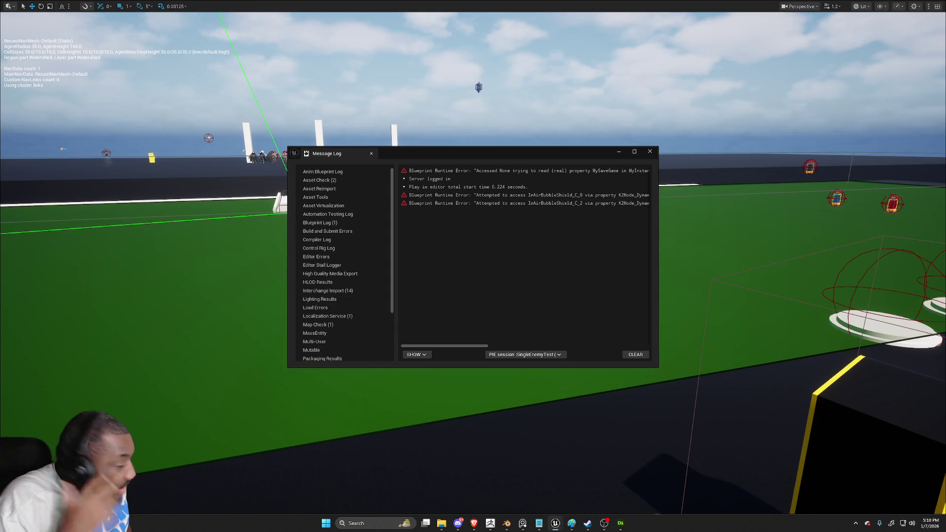
Close the Message Log, leave fullscreen, and start a new in-editor play-test, firing at the enemy
{"action": "left_click", "coordinate": [650, 151]}
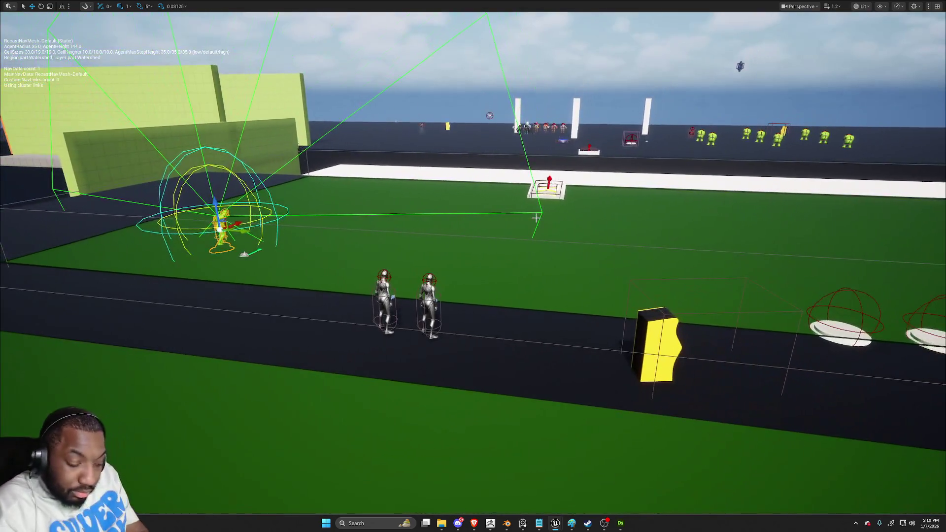
{"action": "key", "text": "F11"}
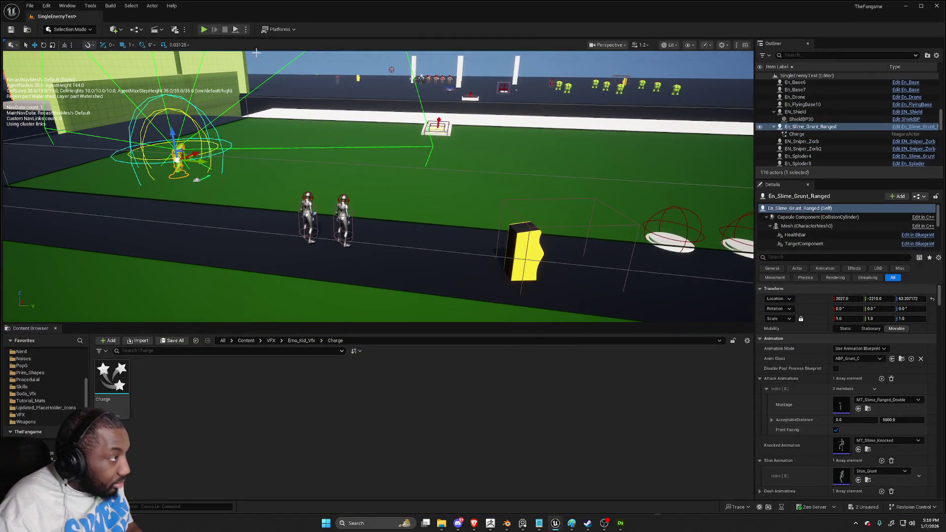
{"action": "left_click", "coordinate": [204, 30]}
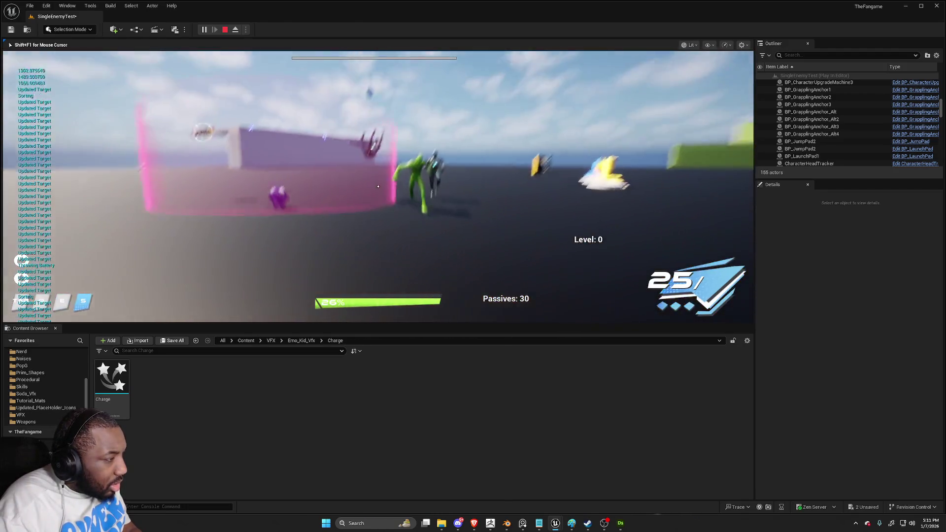
{"action": "left_click", "coordinate": [378, 186]}
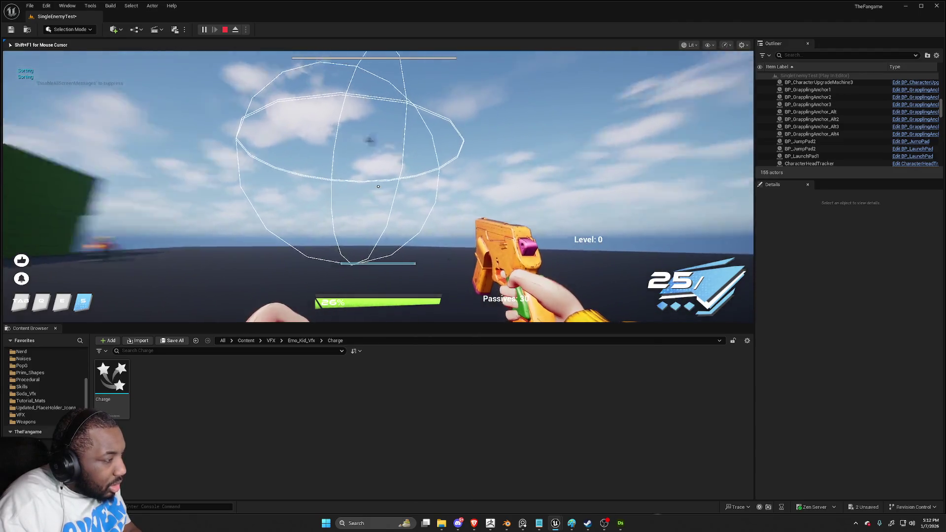
Stop the play-test with Esc, returning to the editor and its error log
{"action": "key", "text": "Escape"}
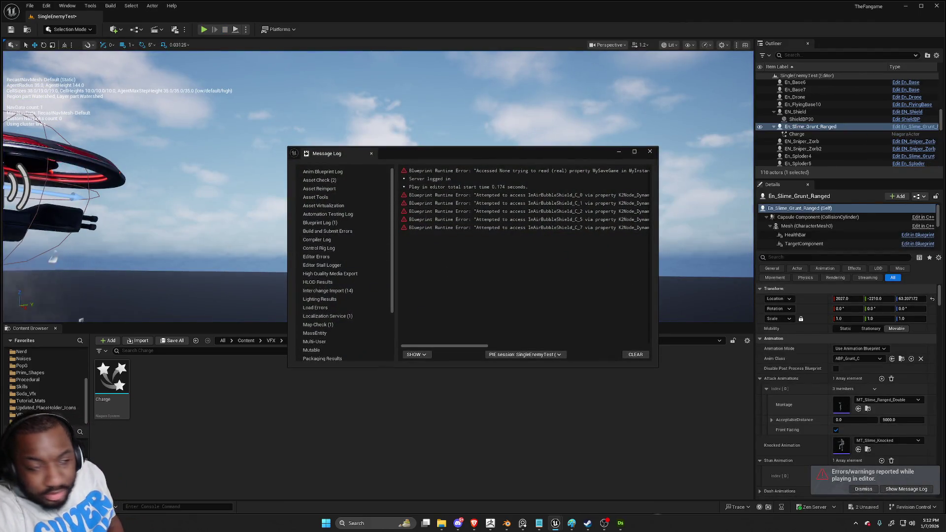
Close the Message Log and move the viewport camera to another view of the level
{"action": "left_click", "coordinate": [650, 151]}
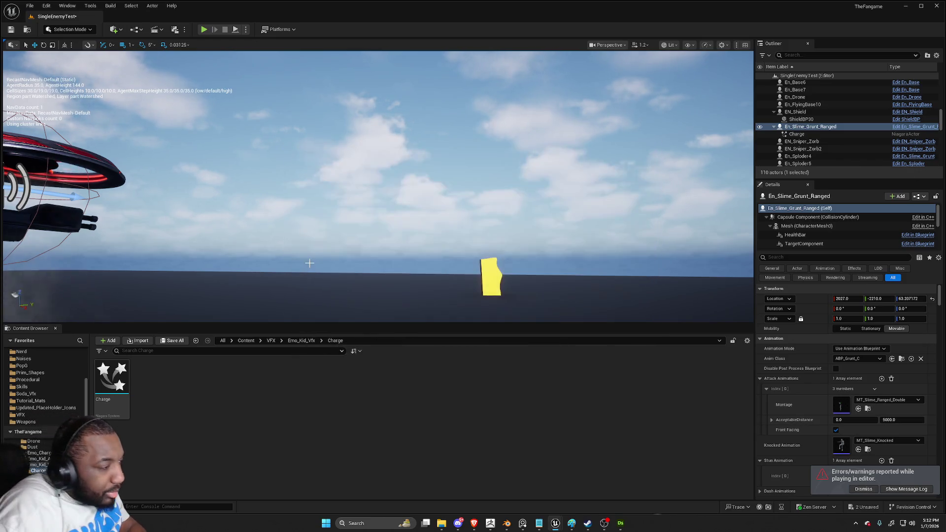
{"action": "scroll", "coordinate": [186, 258], "scroll_direction": "down", "scroll_amount": 5}
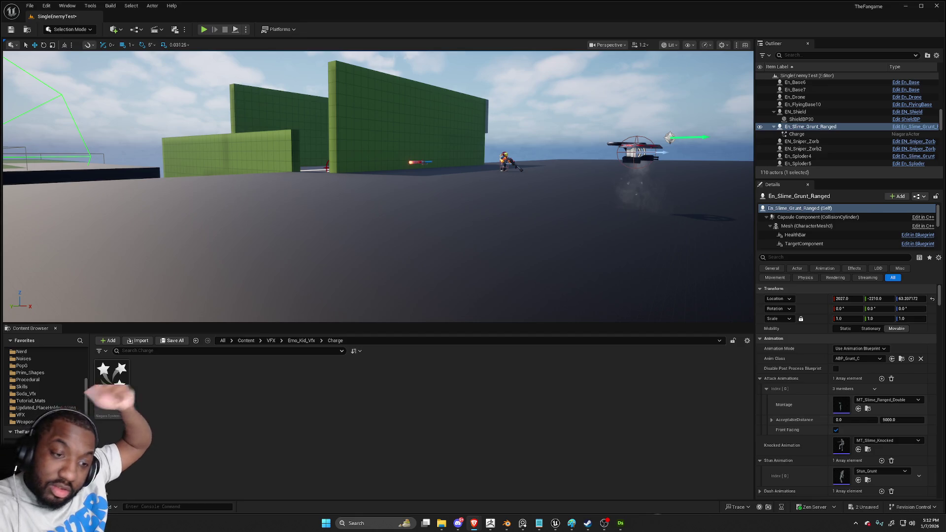
{"action": "mouse_move", "coordinate": [384, 222]}
{"action": "left_mouse_down"}
{"action": "mouse_move", "coordinate": [281, 216]}
{"action": "mouse_move", "coordinate": [222, 197]}
{"action": "mouse_move", "coordinate": [202, 207]}
{"action": "mouse_move", "coordinate": [179, 180]}
{"action": "mouse_move", "coordinate": [138, 169]}
{"action": "left_mouse_up"}
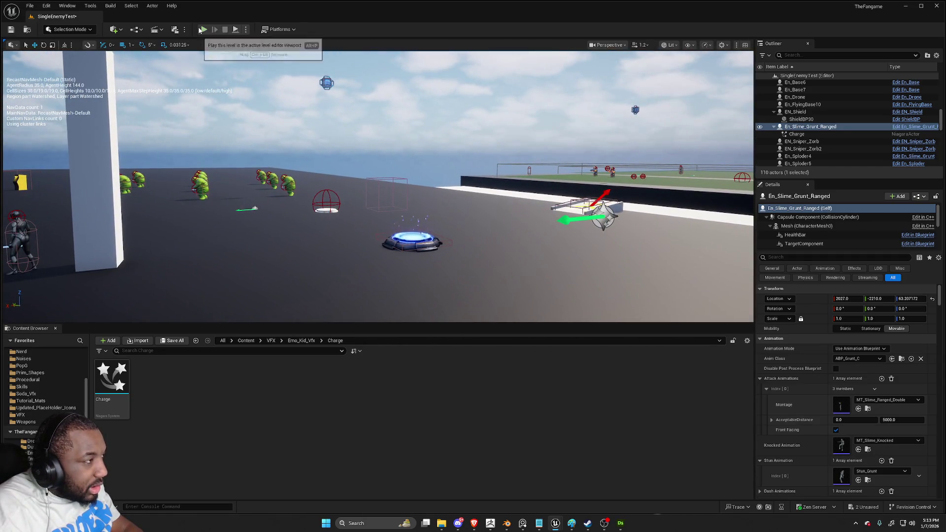
Play the level, test movement, E melee swipes and the Q energy barrier, then stop with Esc
{"action": "left_click", "coordinate": [201, 30]}
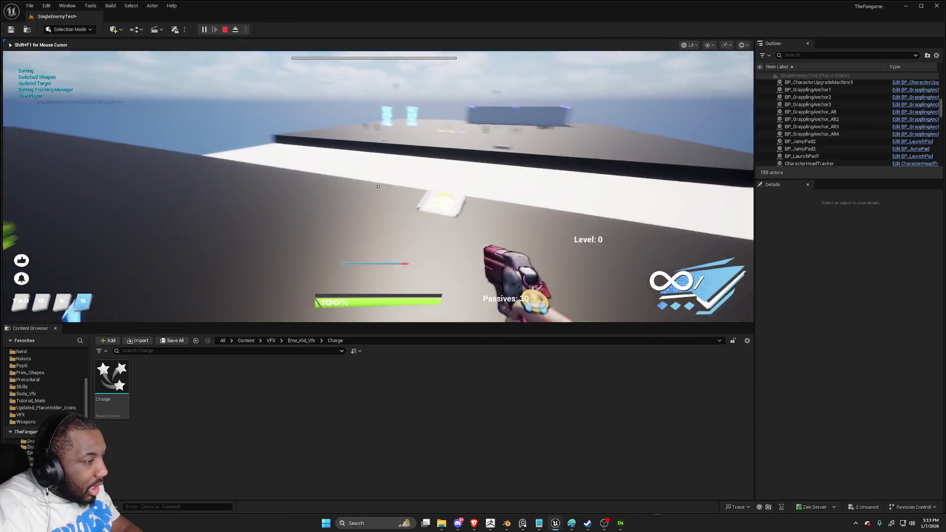
{"action": "key", "text": "w"}
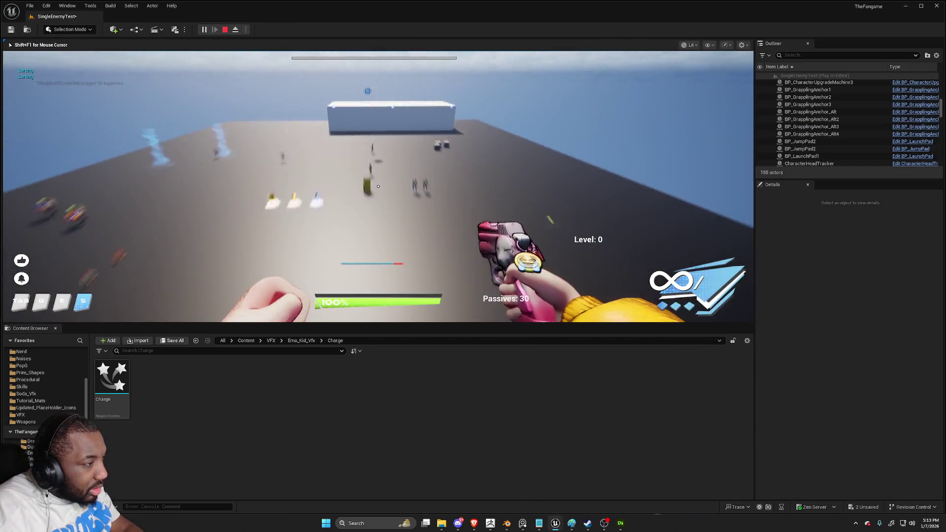
{"action": "key", "text": "e"}
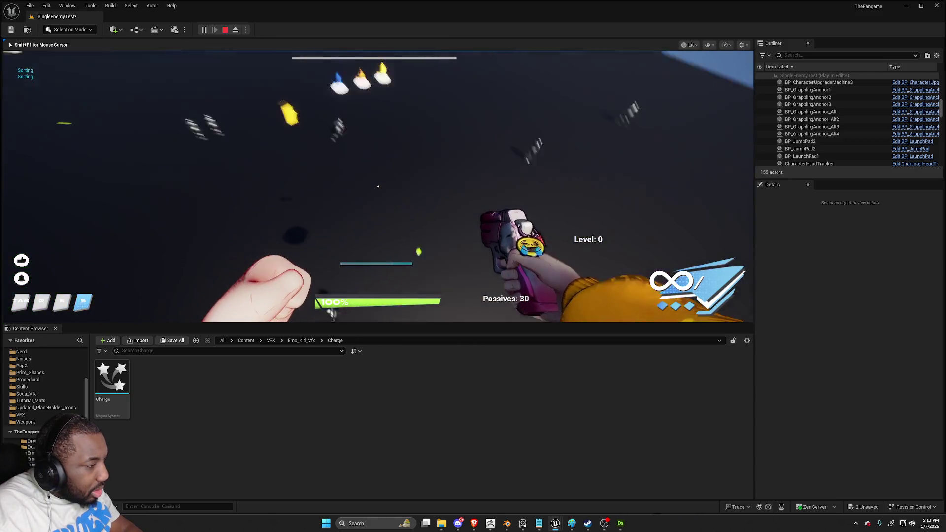
{"action": "key", "text": "e"}
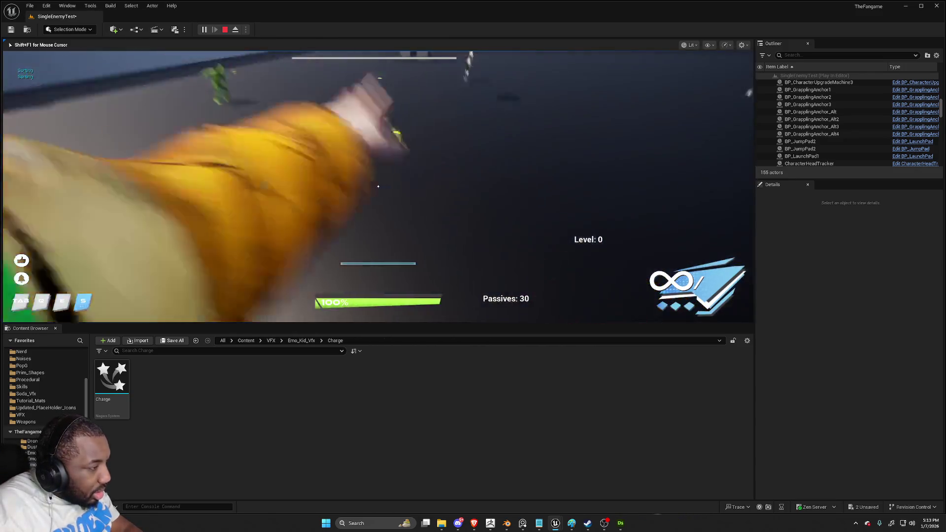
{"action": "key", "text": "w"}
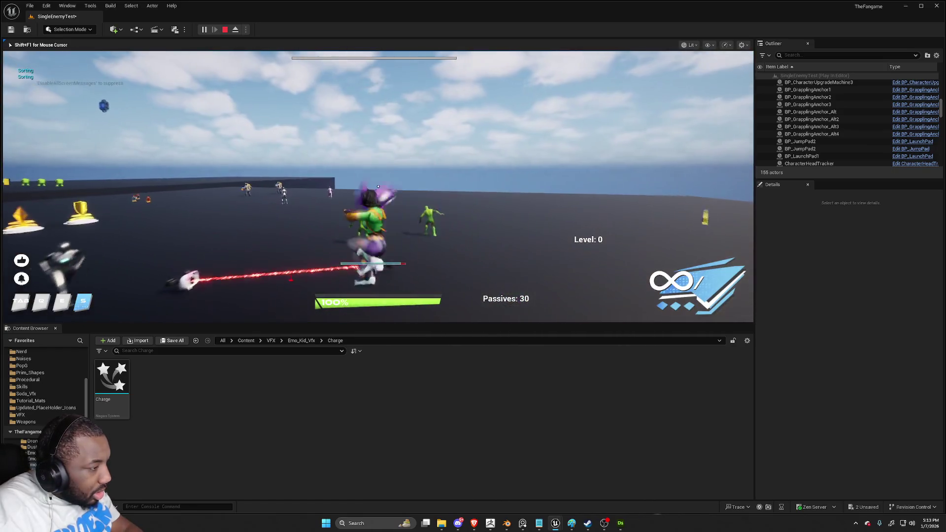
{"action": "key", "text": "q"}
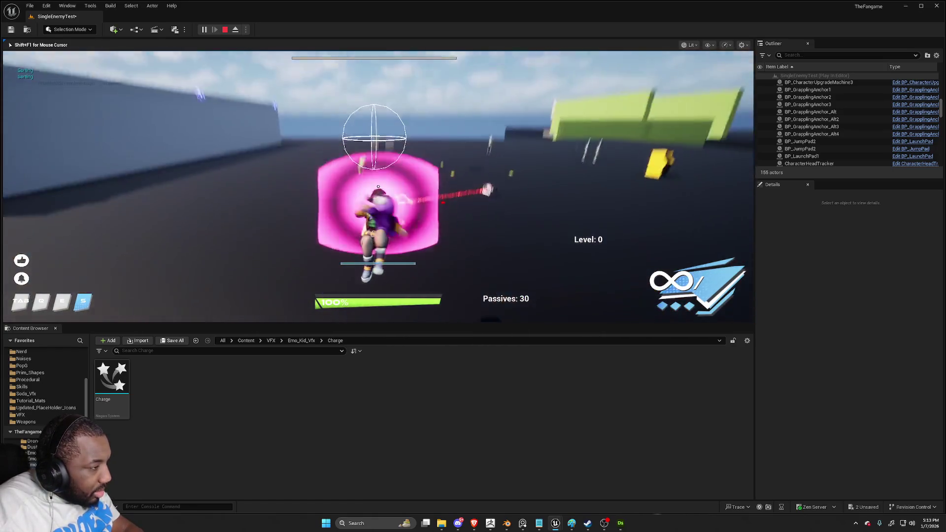
{"action": "key", "text": "s"}
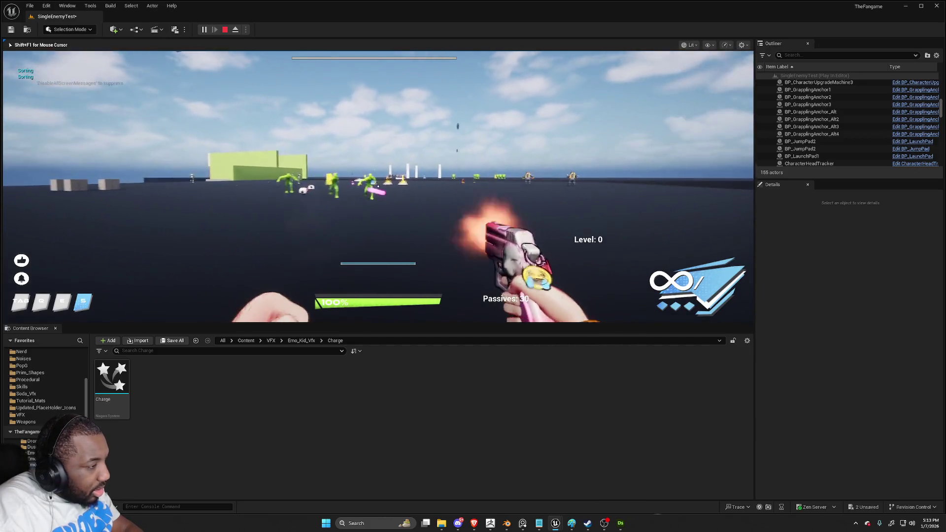
{"action": "key", "text": "Escape"}
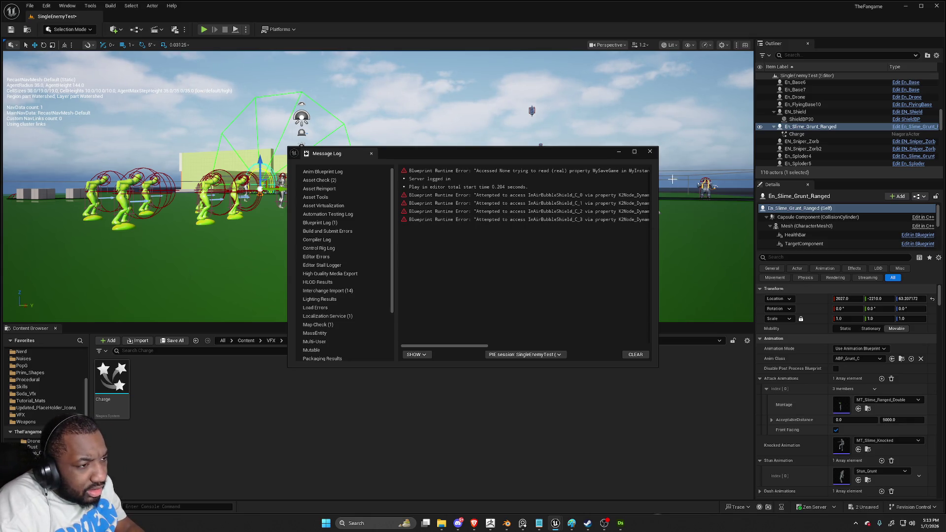
Close the Message Log, select the Tornado_Vfx actor, and shorten it slightly in height
{"action": "left_click", "coordinate": [650, 152]}
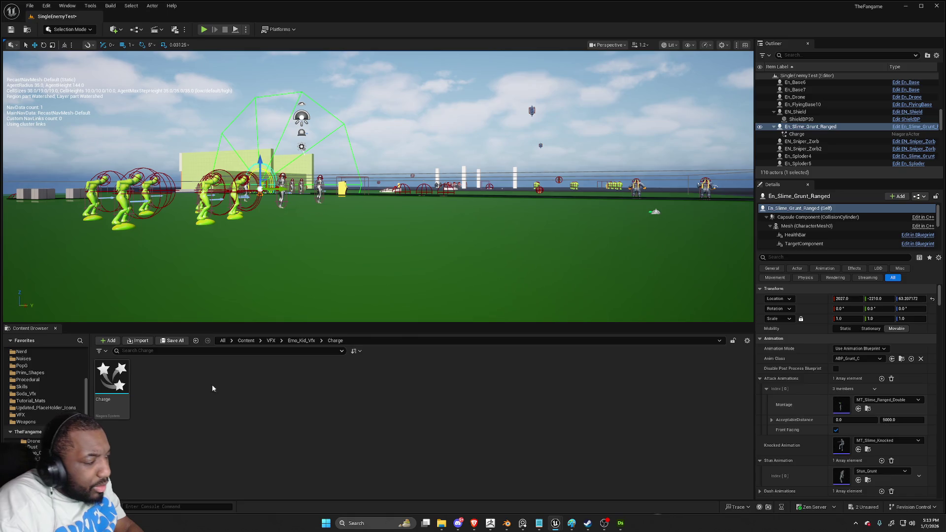
{"action": "left_click_drag", "start_coordinate": [420, 286], "coordinate": [420, 285]}
{"action": "left_click", "coordinate": [414, 253]}
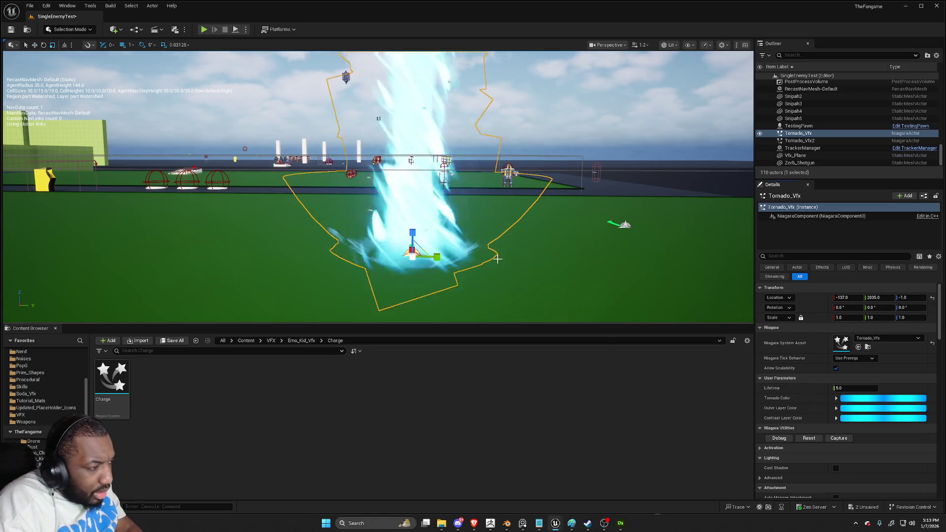
{"action": "mouse_move", "coordinate": [415, 239]}
{"action": "left_mouse_down"}
{"action": "mouse_move", "coordinate": [423, 266]}
{"action": "mouse_move", "coordinate": [418, 256]}
{"action": "mouse_move", "coordinate": [443, 236]}
{"action": "mouse_move", "coordinate": [433, 232]}
{"action": "left_mouse_up"}
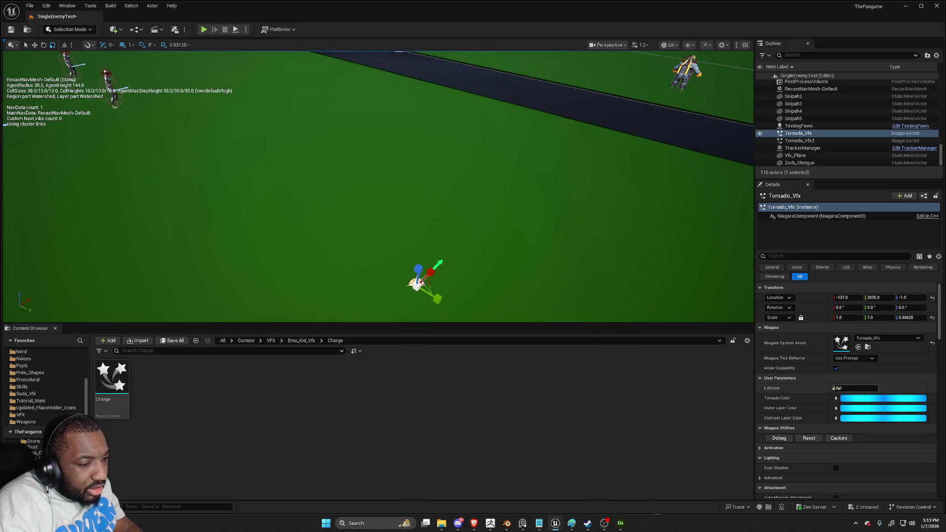
Replay the tornado repeatedly, widen it about 2.5 times, and frame it to watch it fade
{"action": "left_click", "coordinate": [809, 438]}
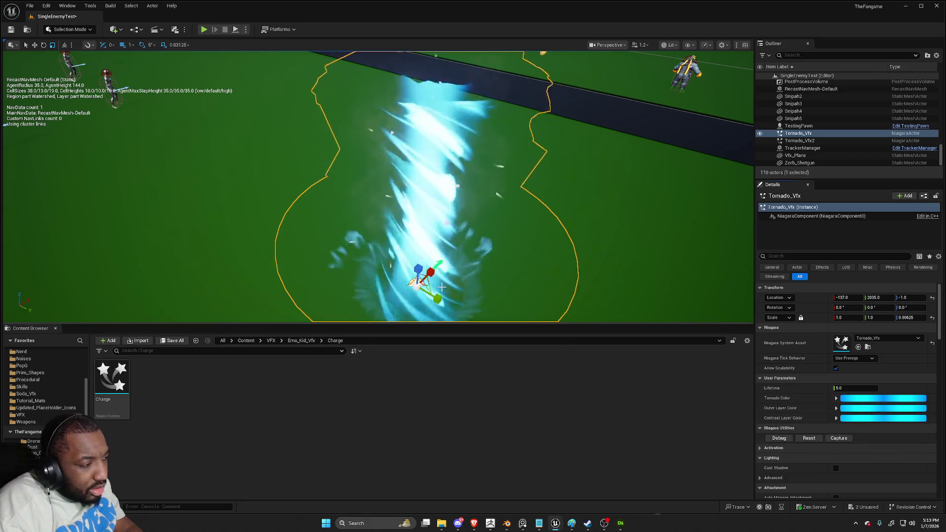
{"action": "left_click_drag", "start_coordinate": [421, 281], "coordinate": [425, 246]}
{"action": "scroll", "coordinate": [425, 281], "scroll_direction": "down", "scroll_amount": 5}
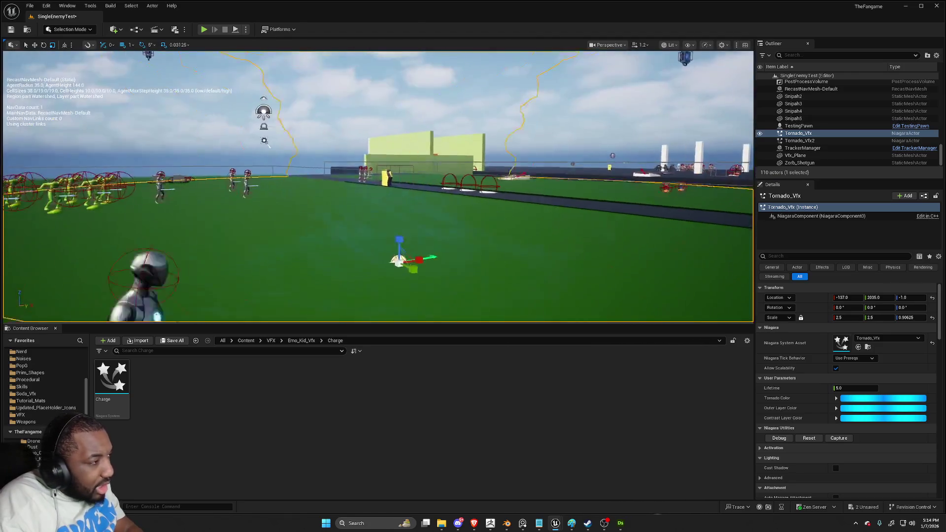
{"action": "left_click", "coordinate": [808, 438]}
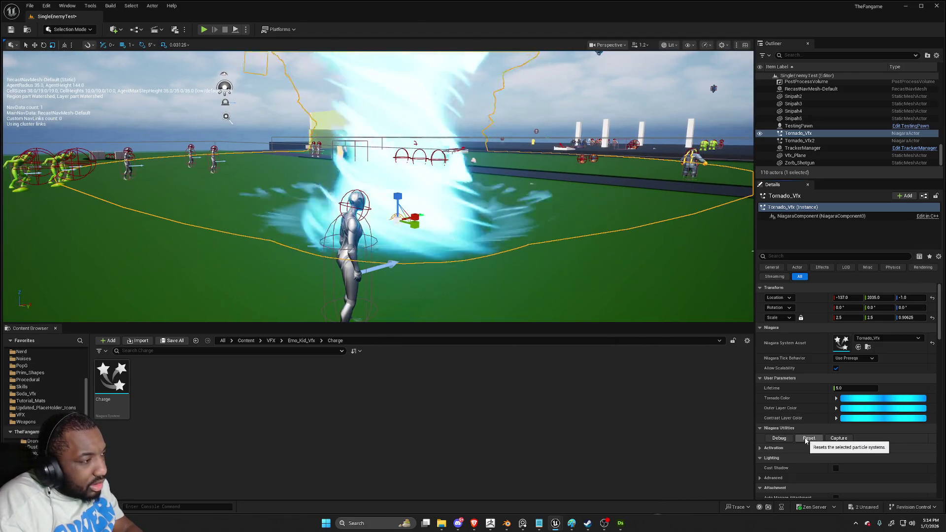
{"action": "scroll", "coordinate": [622, 315], "scroll_direction": "down", "scroll_amount": 5}
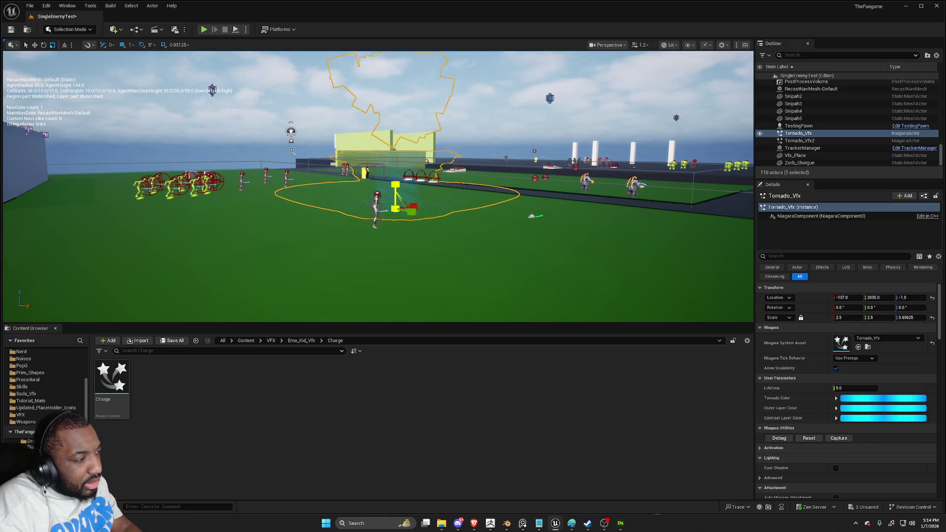
{"action": "left_click", "coordinate": [808, 438]}
{"action": "key", "text": "f"}
{"action": "mouse_move", "coordinate": [571, 262]}
{"action": "left_mouse_down"}
{"action": "mouse_move", "coordinate": [620, 260]}
{"action": "mouse_move", "coordinate": [572, 262]}
{"action": "left_mouse_up"}
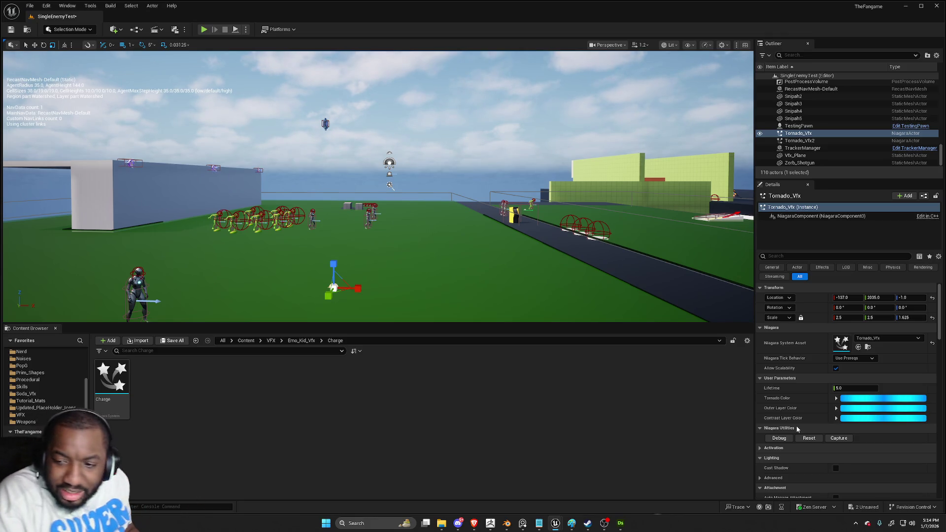
In Substance Designer, add a Mirror Grayscale node after Levels and preview it tiled
{"action": "left_click", "coordinate": [623, 527]}
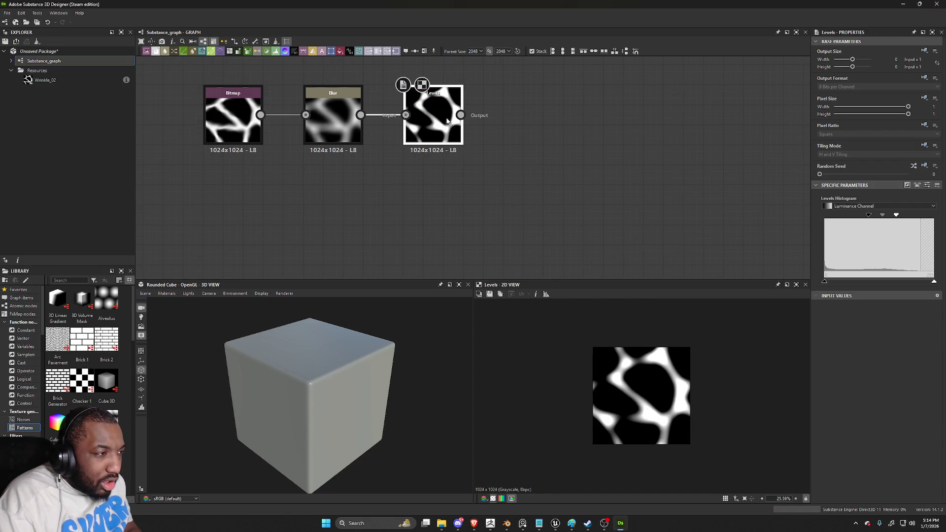
{"action": "left_click_drag", "start_coordinate": [460, 115], "coordinate": [535, 114]}
{"action": "type", "text": "mirror"}
{"action": "key", "text": "Return"}
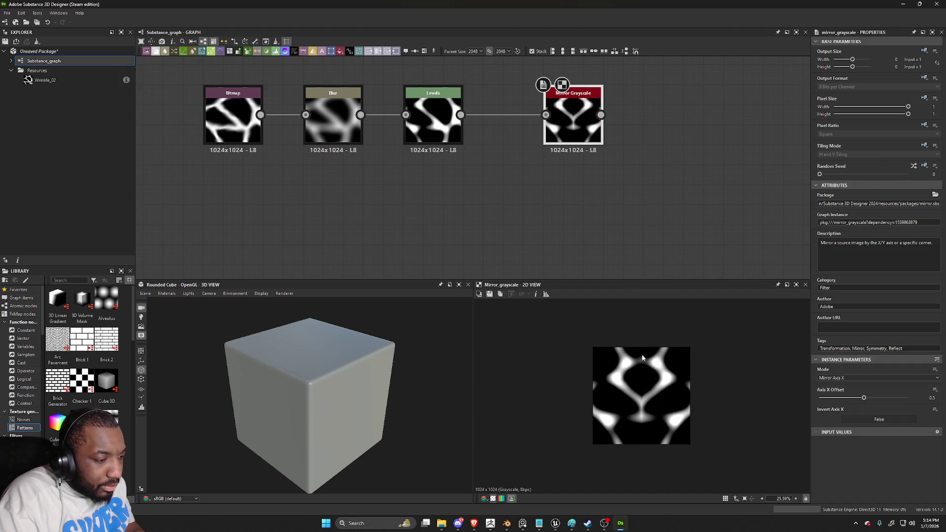
{"action": "key", "text": "t"}
{"action": "scroll", "coordinate": [641, 345], "scroll_direction": "down", "scroll_amount": 2}
{"action": "scroll", "coordinate": [644, 338], "scroll_direction": "up", "scroll_amount": 2}
{"action": "key", "text": "t"}
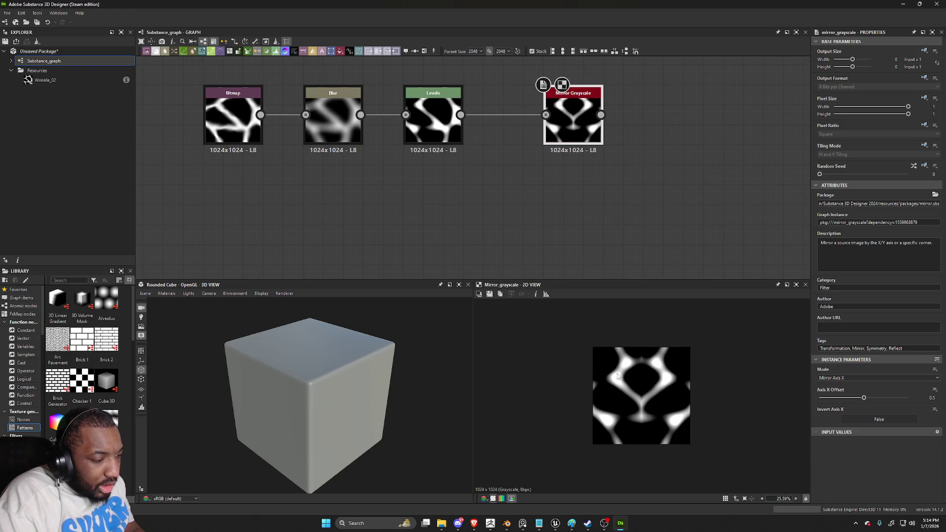
Save the mirrored preview as Wrinkle_04 and quit Substance Designer
{"action": "left_click", "coordinate": [490, 293]}
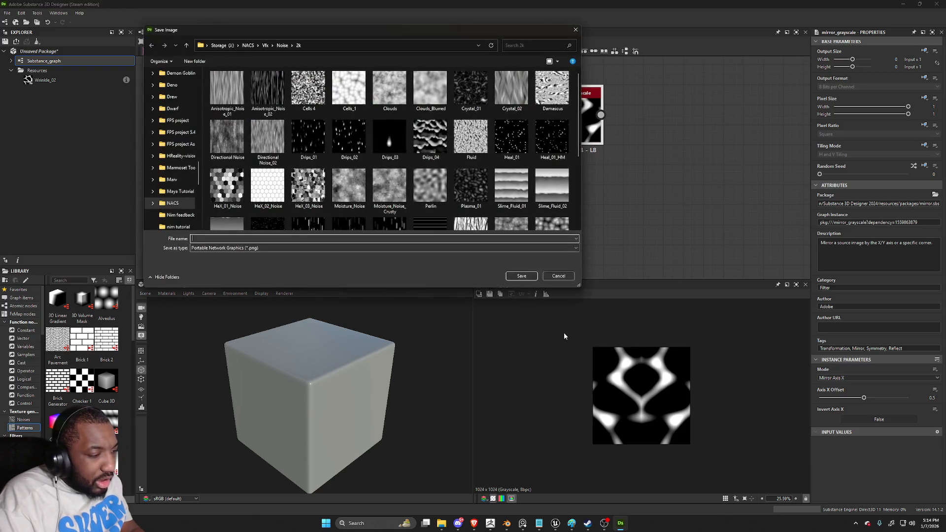
{"action": "scroll", "coordinate": [495, 222], "scroll_direction": "down", "scroll_amount": 3}
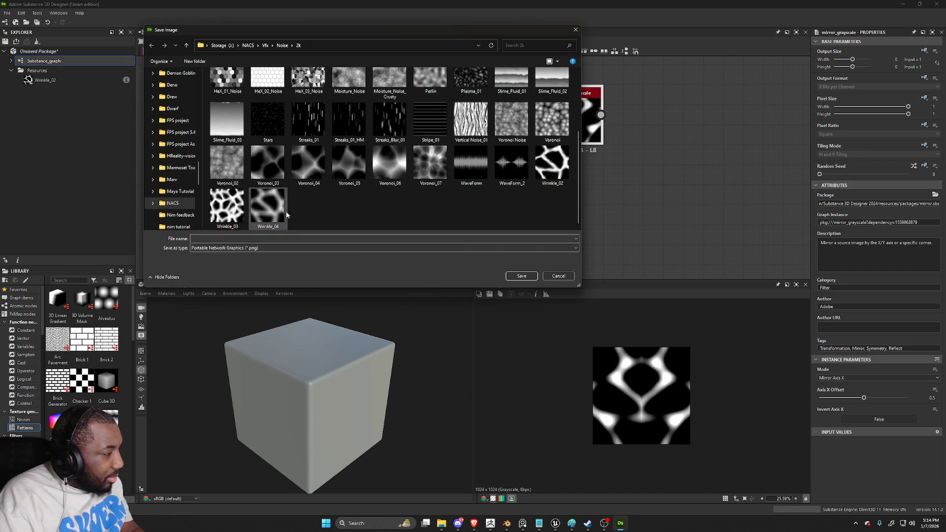
{"action": "left_click", "coordinate": [236, 240]}
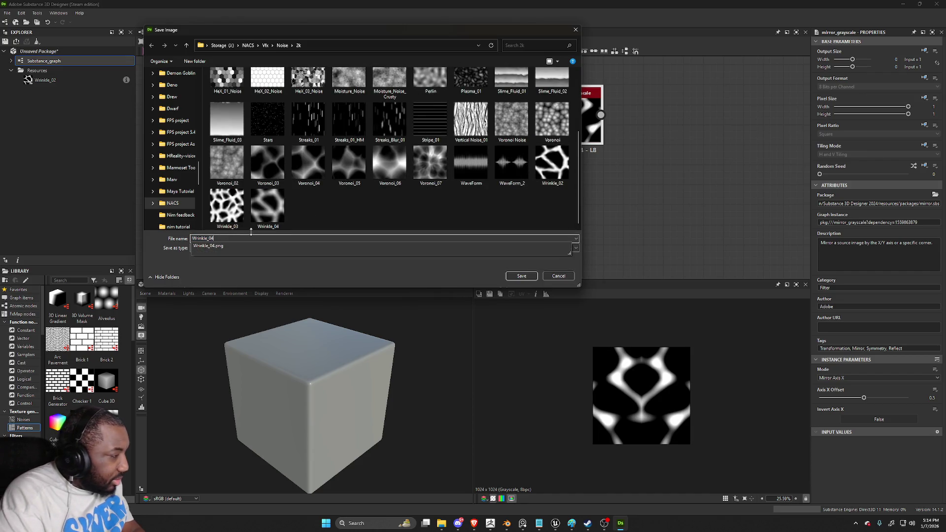
{"action": "key", "text": "Return"}
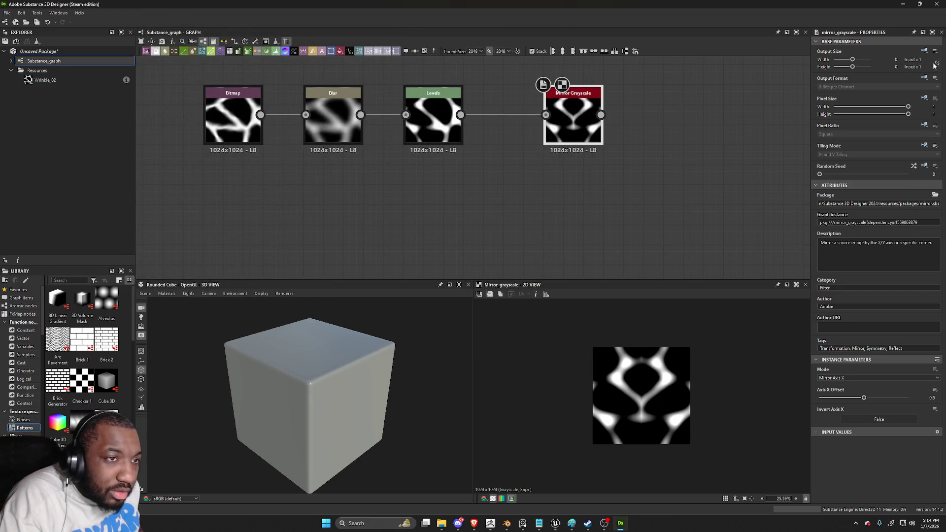
{"action": "key", "text": "alt+F4"}
{"action": "left_click", "coordinate": [469, 264]}
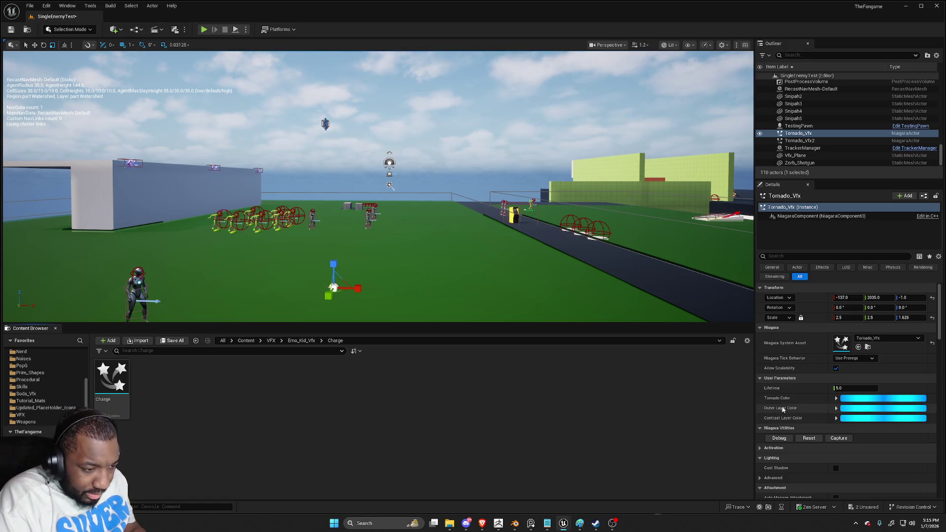
Set the Tornado_Vfx Lifetime user parameter to 100
{"action": "left_click", "coordinate": [853, 388]}
{"action": "type", "text": "10"}
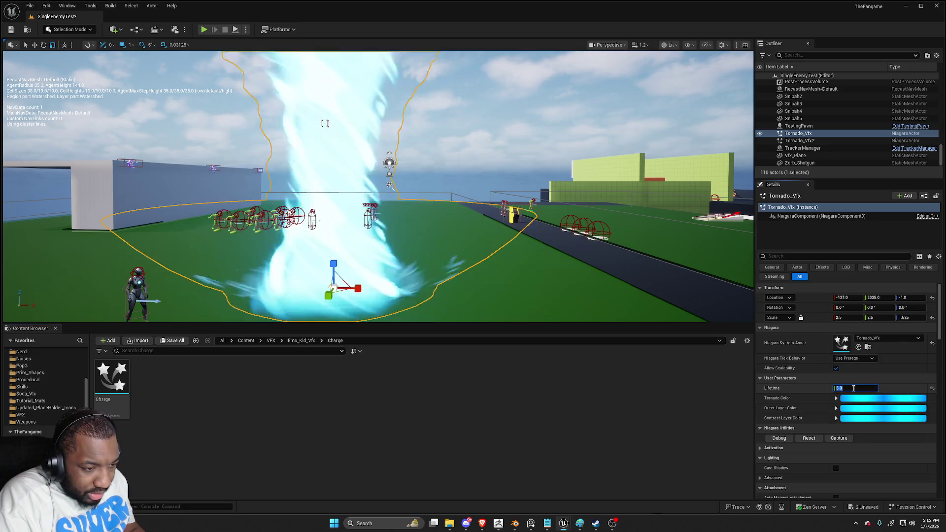
{"action": "type", "text": "0"}
{"action": "key", "text": "Return"}
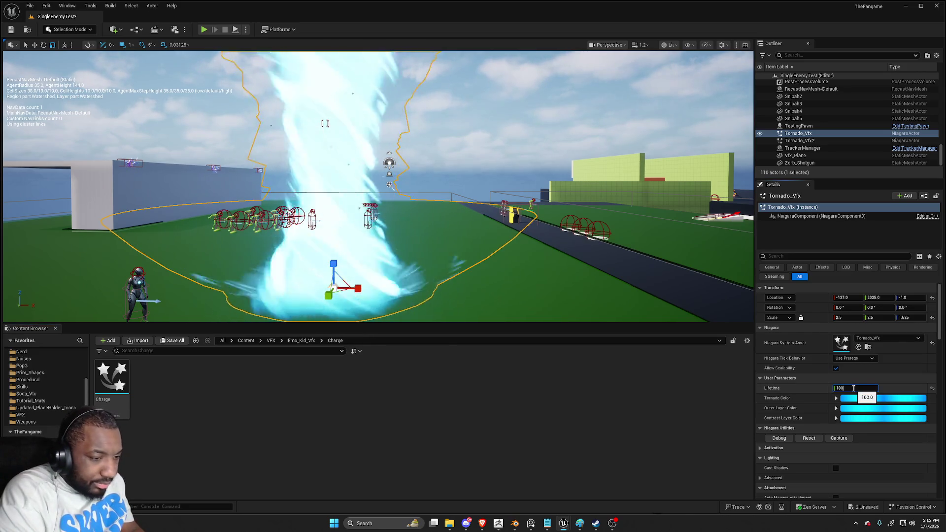
Fly the camera around the tornado, then undo back to the tornado's selected settings
{"action": "left_click", "coordinate": [586, 300]}
{"action": "mouse_move", "coordinate": [586, 299]}
{"action": "left_mouse_down"}
{"action": "mouse_move", "coordinate": [468, 296]}
{"action": "mouse_move", "coordinate": [468, 256]}
{"action": "mouse_move", "coordinate": [468, 306]}
{"action": "mouse_move", "coordinate": [534, 281]}
{"action": "left_mouse_up"}
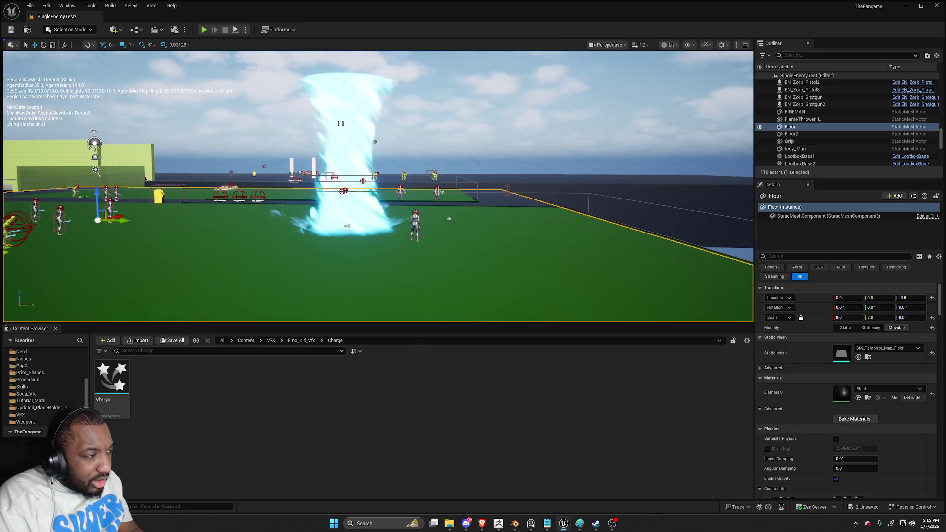
{"action": "key", "text": "ctrl+z"}
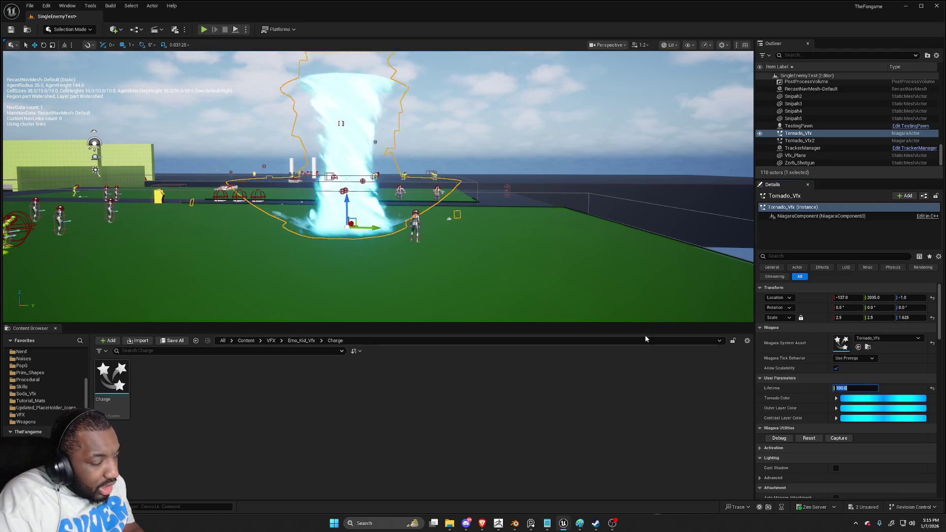
{"action": "left_click", "coordinate": [616, 296]}
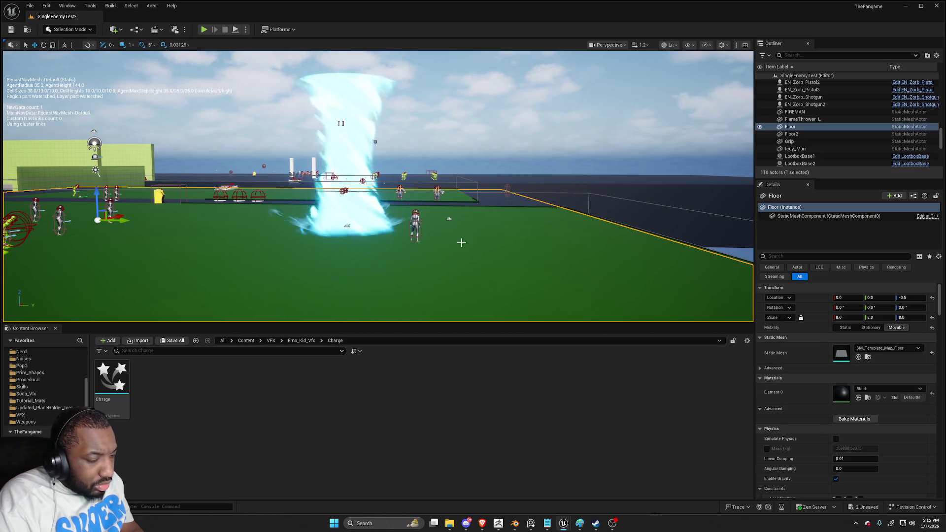
{"action": "key", "text": "ctrl+z"}
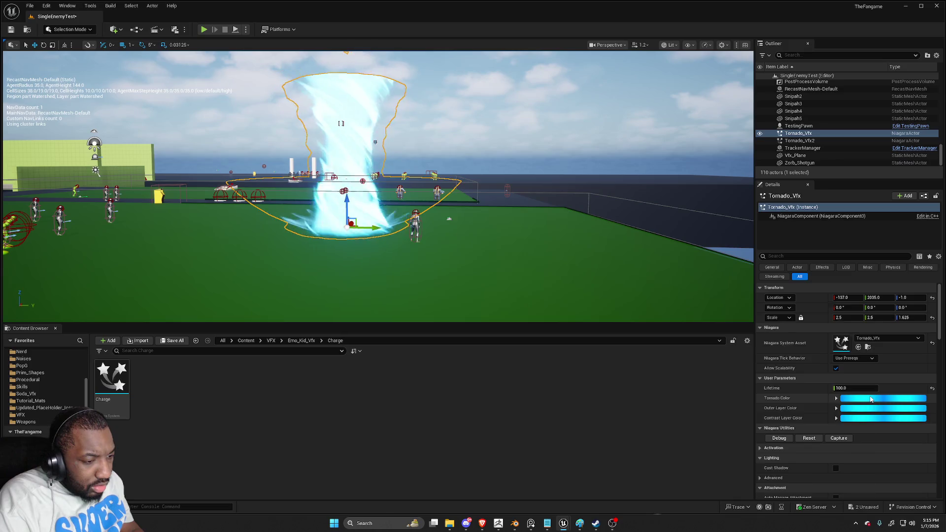
{"action": "left_click", "coordinate": [870, 398]}
Set the Tornado Color to orange, Outer Layer to magenta and Contrast Layer to green
{"action": "left_click", "coordinate": [810, 454]}
{"action": "left_click", "coordinate": [800, 489]}
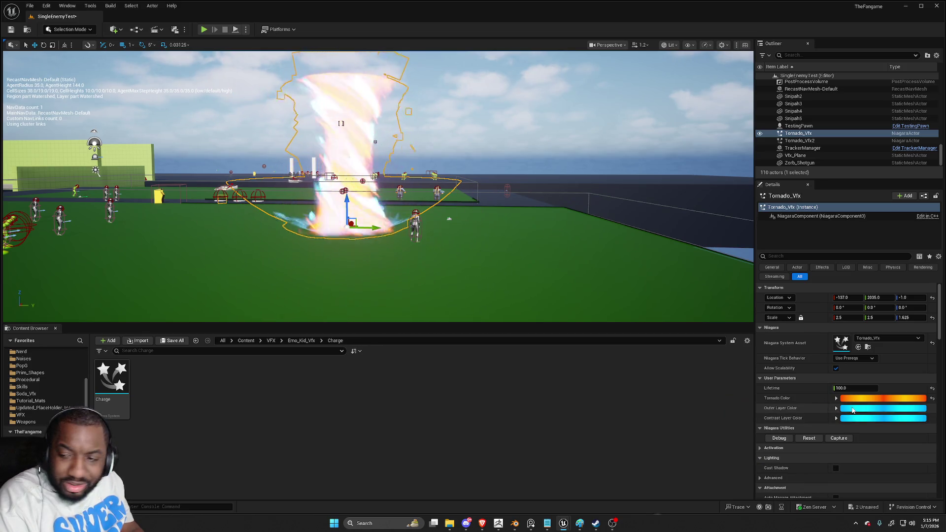
{"action": "left_click", "coordinate": [853, 410]}
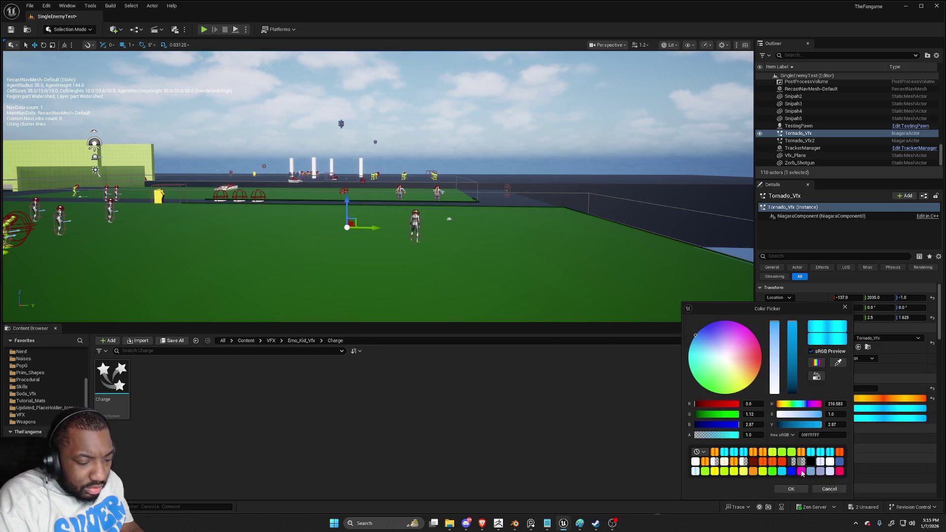
{"action": "left_click", "coordinate": [801, 471]}
{"action": "left_click", "coordinate": [790, 489]}
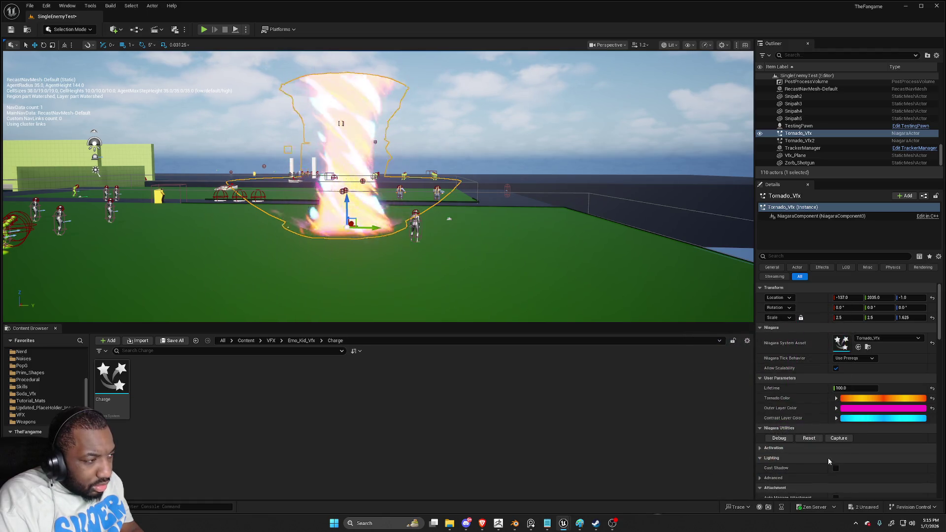
{"action": "left_click", "coordinate": [866, 419]}
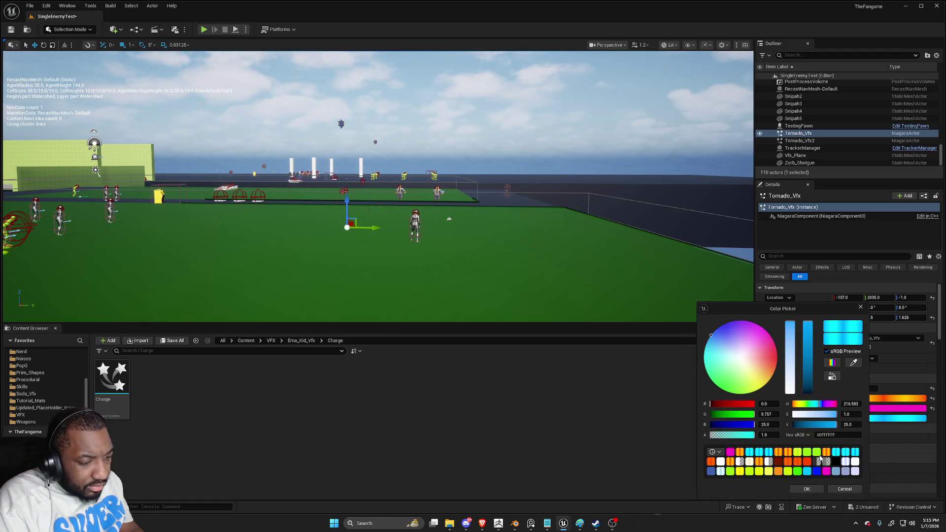
{"action": "left_click", "coordinate": [815, 458]}
{"action": "left_click", "coordinate": [814, 486]}
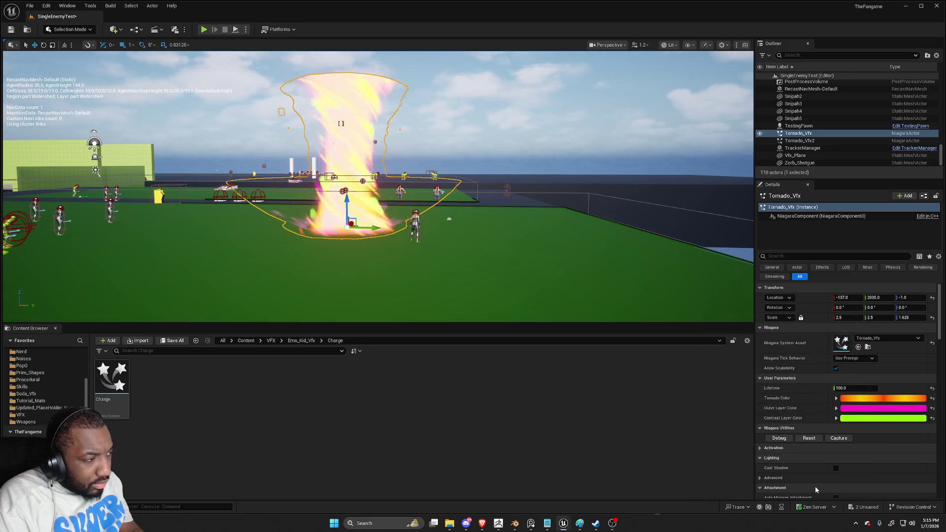
Change the Outer Layer and Tornado colours to yellow-green and view the tornado up close
{"action": "left_click", "coordinate": [849, 409]}
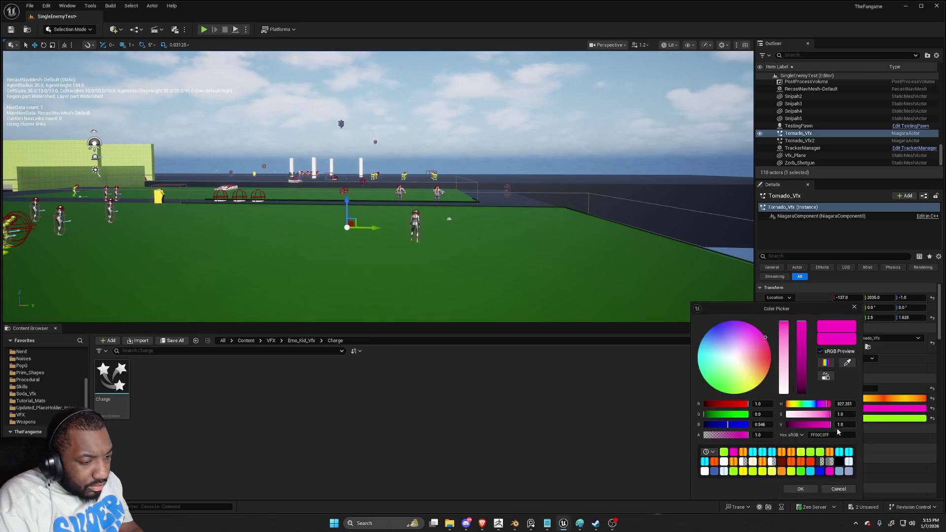
{"action": "left_click", "coordinate": [801, 452]}
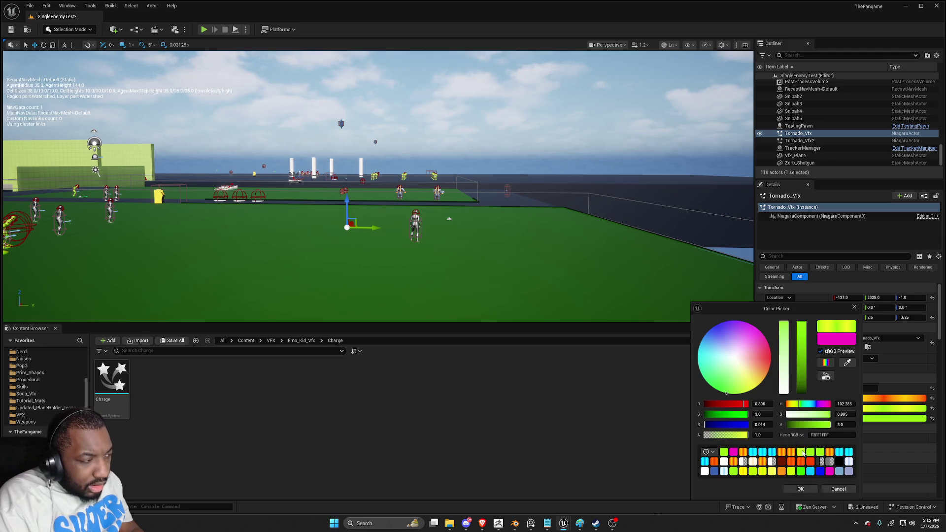
{"action": "left_click", "coordinate": [794, 489]}
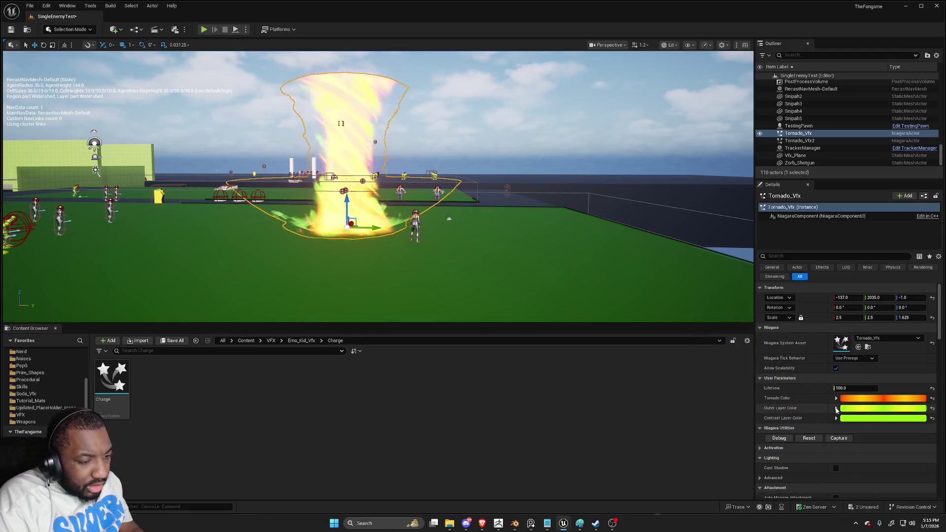
{"action": "left_click", "coordinate": [848, 402]}
{"action": "left_click", "coordinate": [795, 453]}
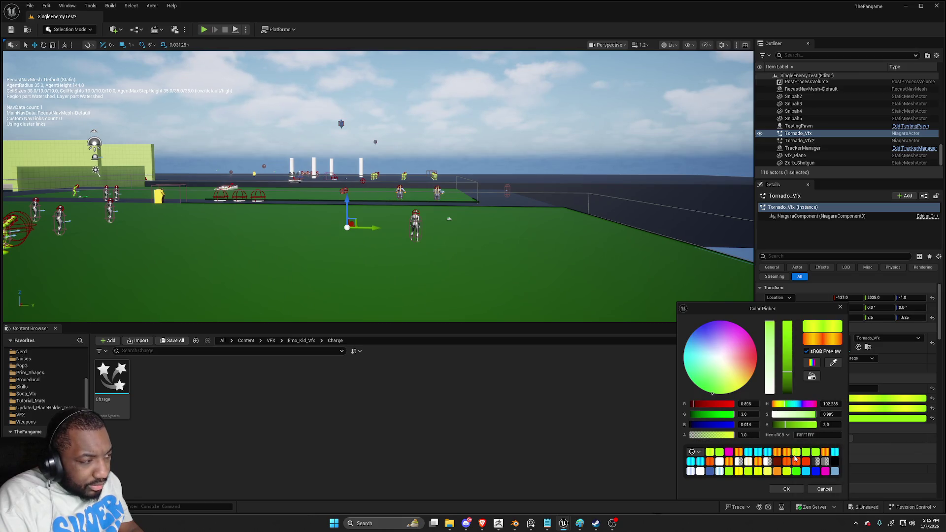
{"action": "left_click", "coordinate": [786, 487]}
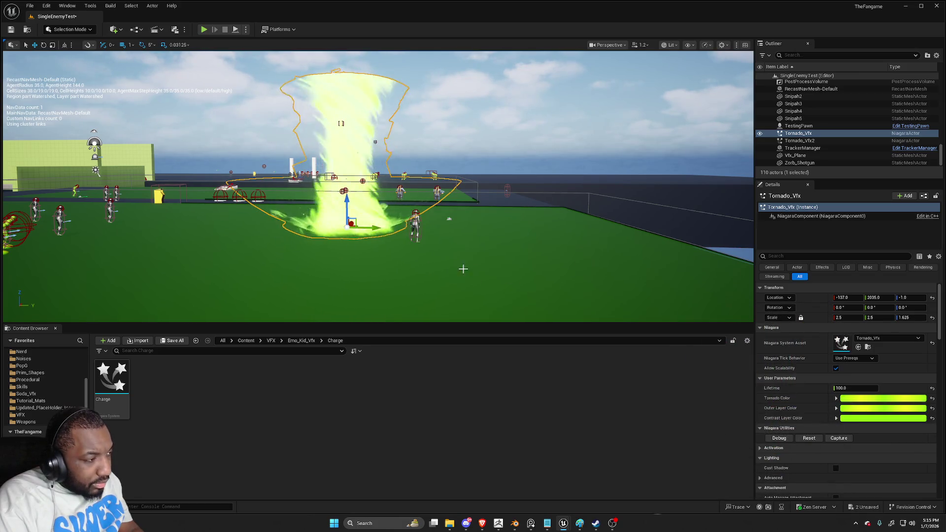
{"action": "left_click_drag", "start_coordinate": [463, 269], "coordinate": [462, 231]}
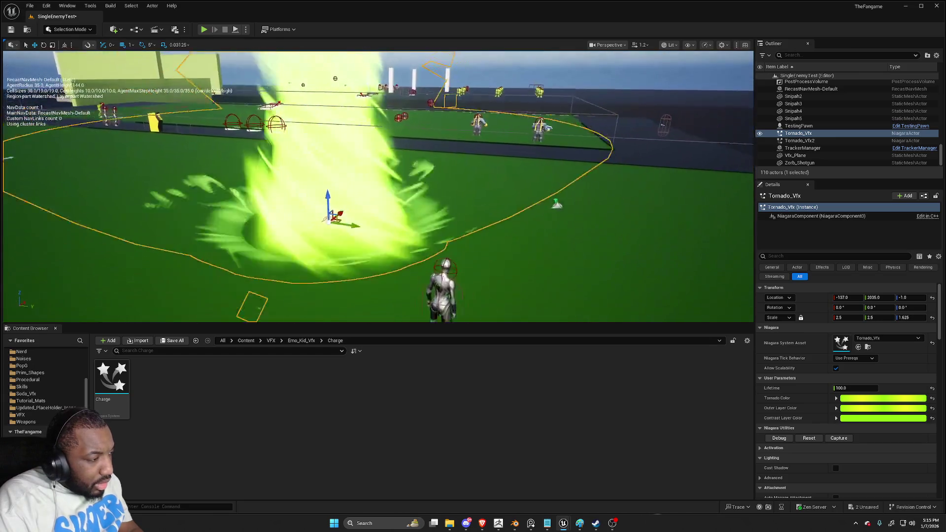
{"action": "scroll", "coordinate": [378, 186], "scroll_direction": "down", "scroll_amount": 10}
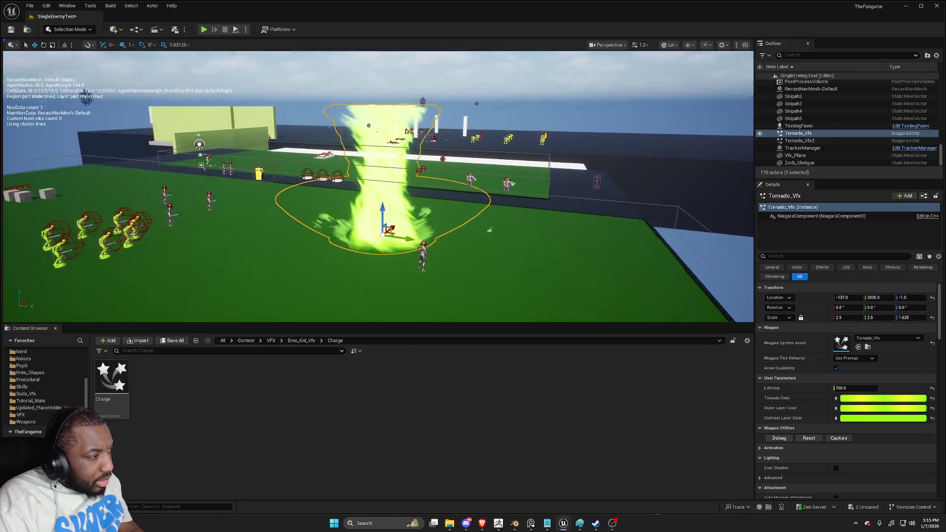
Select Tornado_Vfx, locate its assets with Ctrl+B, and open Torny_VFX_MT maximized in the Material Editor
{"action": "left_click_drag", "start_coordinate": [526, 250], "coordinate": [514, 230]}
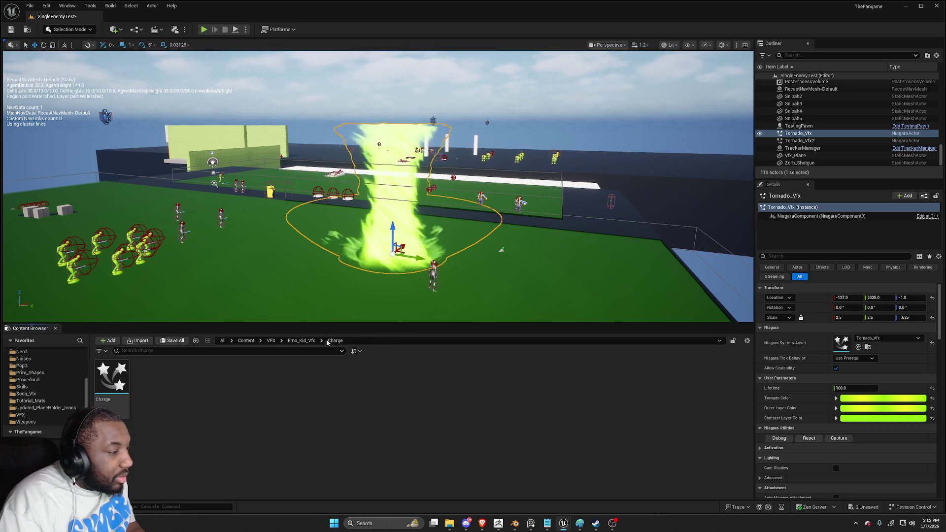
{"action": "mouse_move", "coordinate": [378, 187]}
{"action": "left_mouse_down"}
{"action": "mouse_move", "coordinate": [373, 150]}
{"action": "mouse_move", "coordinate": [373, 197]}
{"action": "left_mouse_up"}
{"action": "left_click", "coordinate": [441, 226]}
{"action": "left_click_drag", "start_coordinate": [437, 227], "coordinate": [432, 197]}
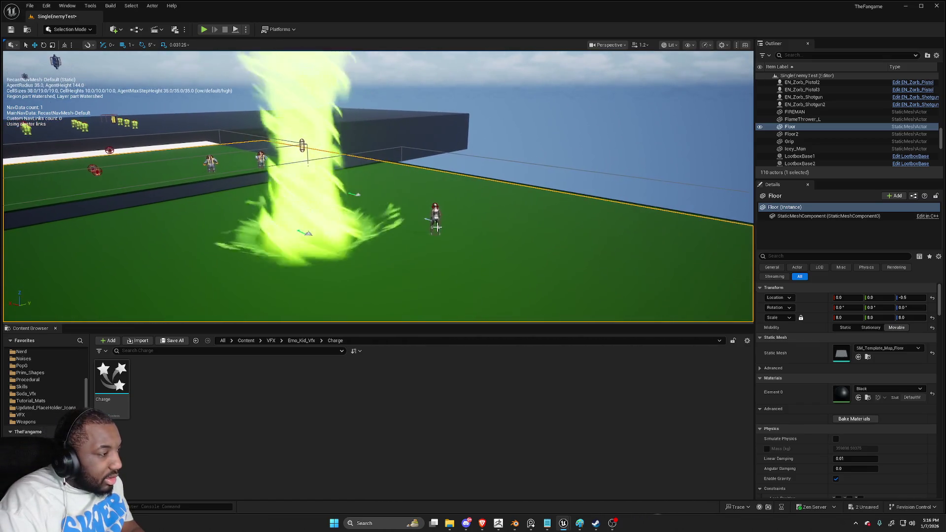
{"action": "left_click", "coordinate": [291, 232]}
{"action": "key", "text": "ctrl+b"}
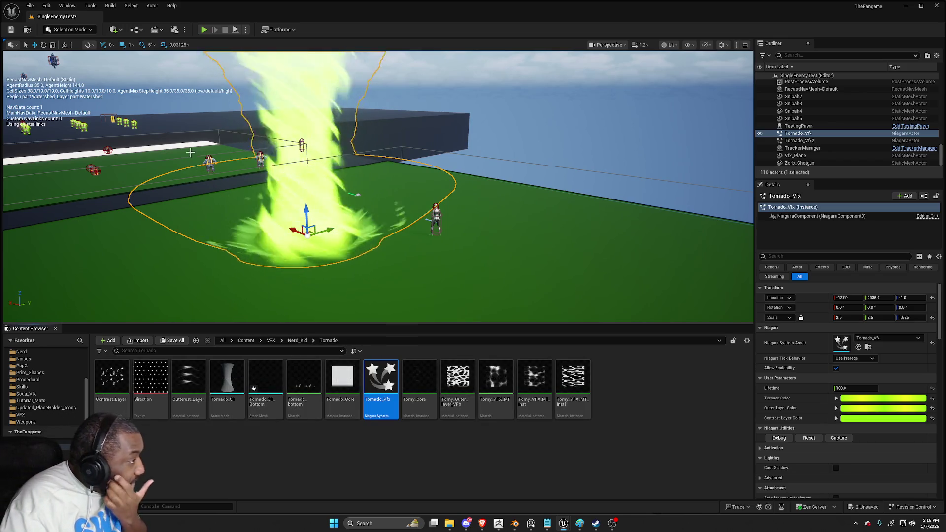
{"action": "left_click_drag", "start_coordinate": [190, 152], "coordinate": [191, 123]}
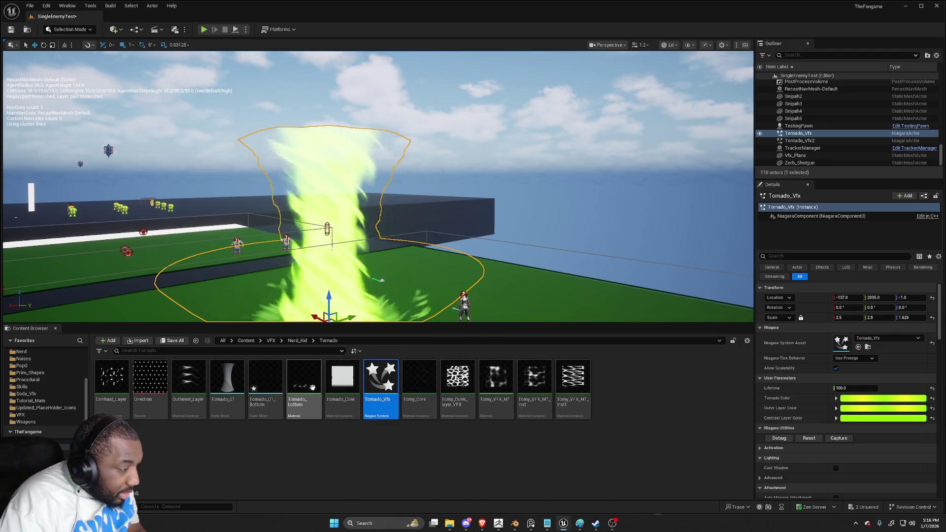
{"action": "double_click", "coordinate": [495, 392]}
{"action": "double_click", "coordinate": [572, 170]}
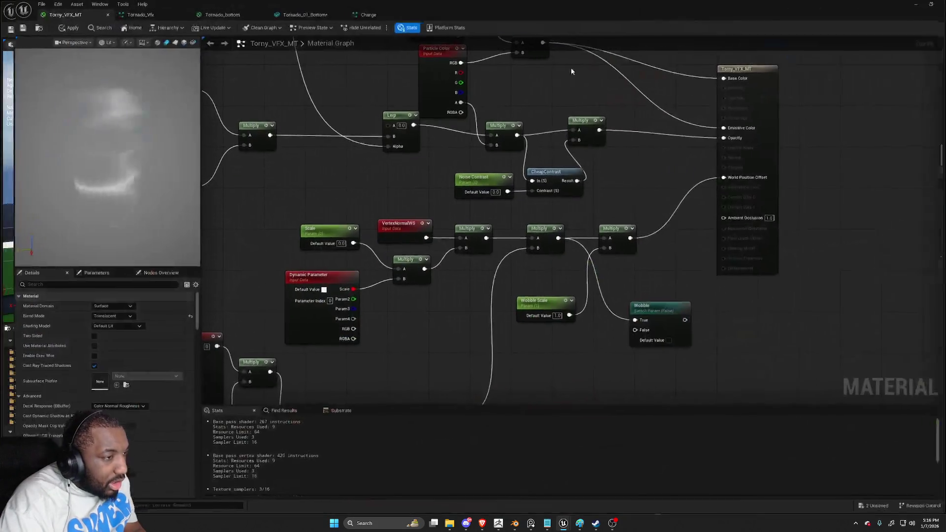
Add a Lerp node fed by the Multiply output
{"action": "scroll", "coordinate": [440, 191], "scroll_direction": "down", "scroll_amount": 5}
{"action": "scroll", "coordinate": [605, 171], "scroll_direction": "up", "scroll_amount": 5}
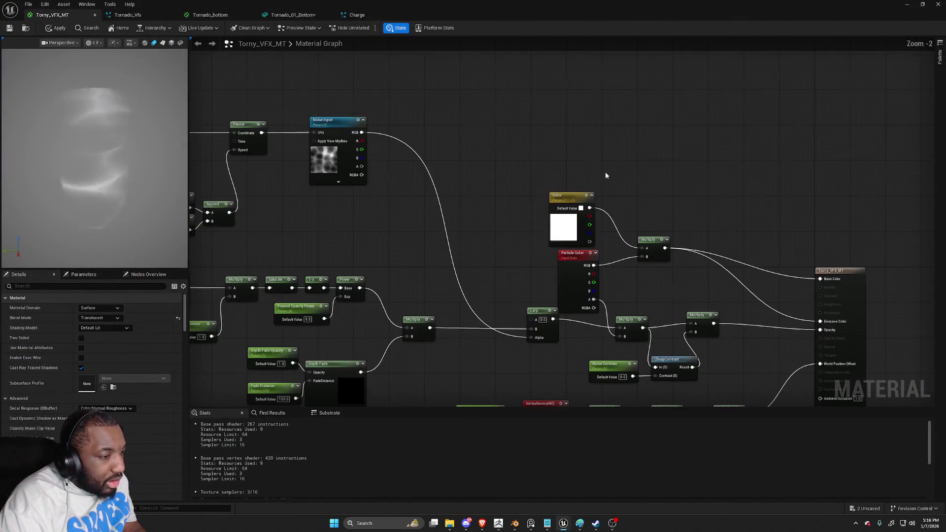
{"action": "mouse_move", "coordinate": [797, 274]}
{"action": "left_mouse_down"}
{"action": "mouse_move", "coordinate": [723, 167]}
{"action": "mouse_move", "coordinate": [901, 167]}
{"action": "left_mouse_up"}
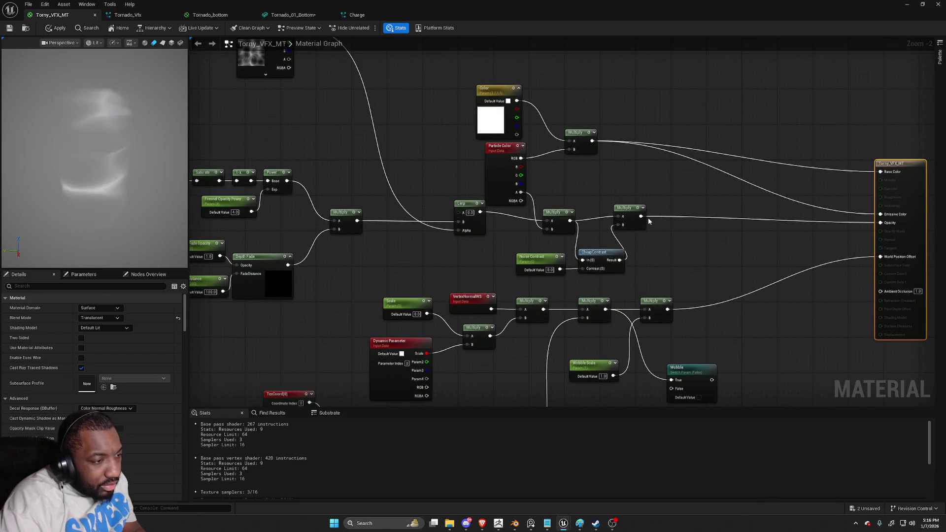
{"action": "left_click_drag", "start_coordinate": [640, 217], "coordinate": [643, 219]}
{"action": "left_click_drag", "start_coordinate": [707, 215], "coordinate": [709, 212]}
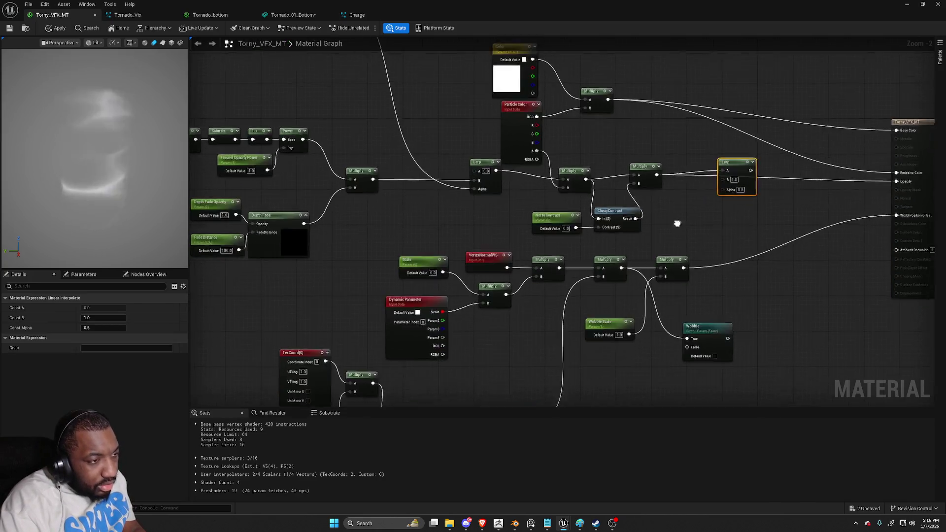
Add a LinearGradient node and wire its VGradient into the Lerp's Alpha
{"action": "right_click", "coordinate": [606, 90]}
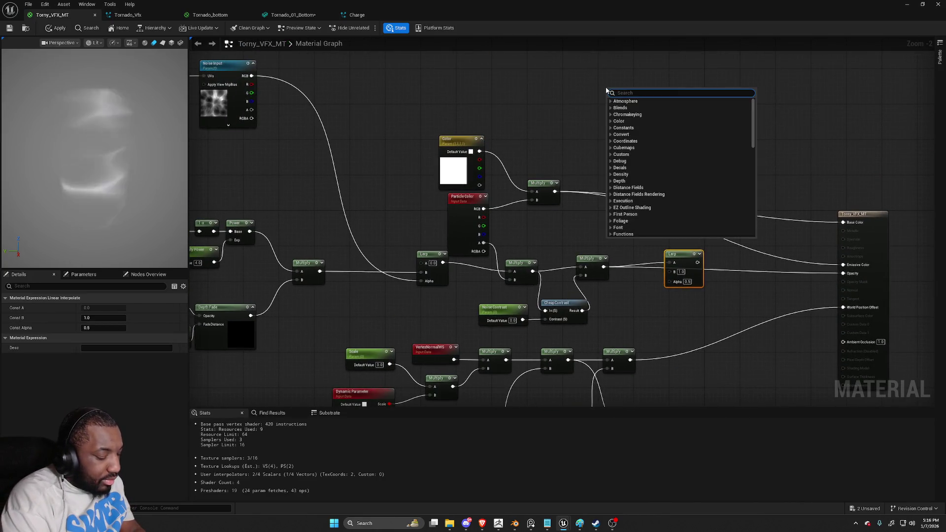
{"action": "type", "text": "linear"}
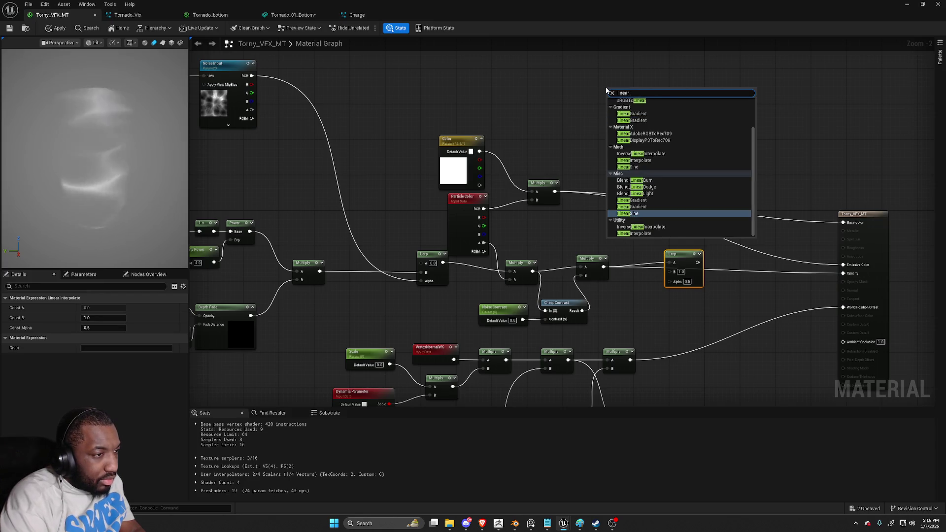
{"action": "left_click", "coordinate": [628, 121]}
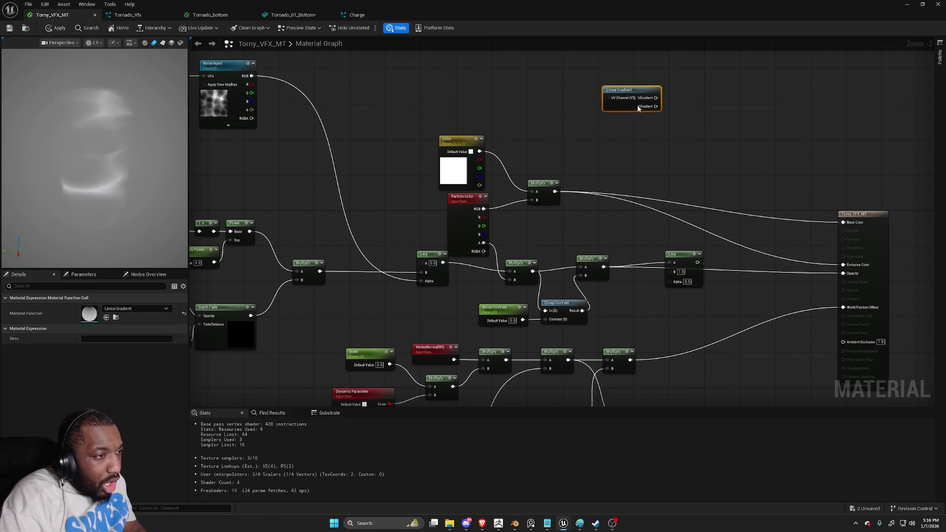
{"action": "mouse_move", "coordinate": [654, 108]}
{"action": "left_mouse_down"}
{"action": "mouse_move", "coordinate": [674, 281]}
{"action": "mouse_move", "coordinate": [667, 278]}
{"action": "left_mouse_up"}
{"action": "scroll", "coordinate": [674, 282], "scroll_direction": "up", "scroll_amount": 2}
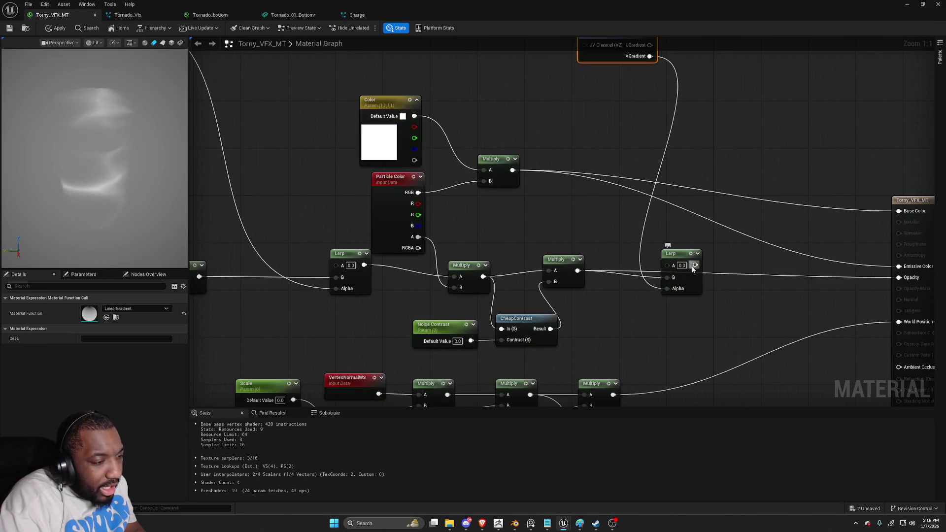
{"action": "key", "text": "space"}
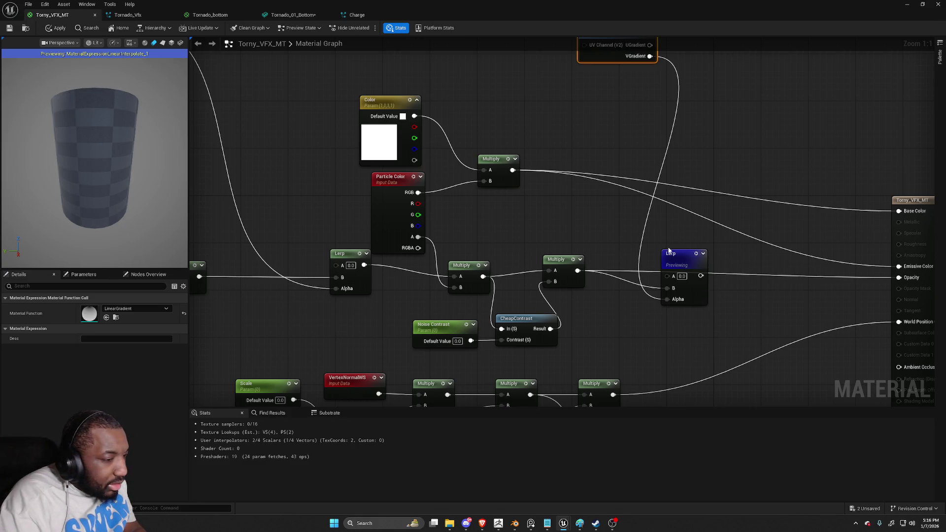
Connect the Lerp output to the material's Opacity, previewing the Lerp result
{"action": "left_click_drag", "start_coordinate": [646, 170], "coordinate": [642, 212]}
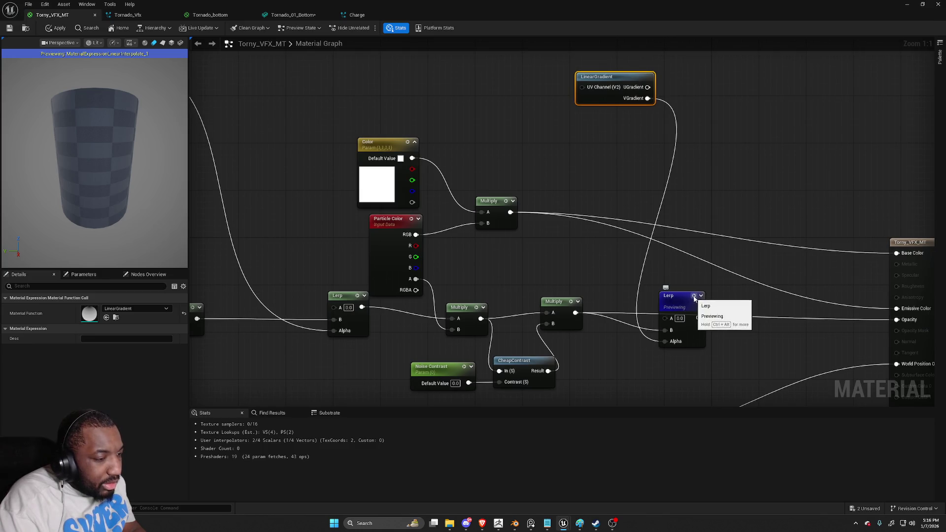
{"action": "left_click", "coordinate": [689, 297]}
{"action": "left_click", "coordinate": [689, 297]}
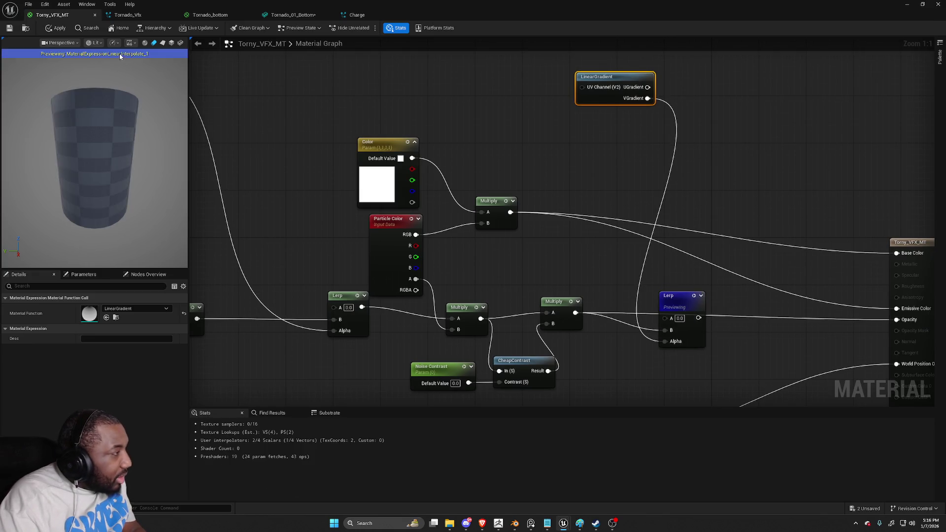
{"action": "mouse_move", "coordinate": [701, 320]}
{"action": "left_mouse_down"}
{"action": "mouse_move", "coordinate": [732, 320]}
{"action": "mouse_move", "coordinate": [696, 289]}
{"action": "mouse_move", "coordinate": [818, 312]}
{"action": "left_mouse_up"}
{"action": "left_click", "coordinate": [690, 334]}
{"action": "left_click", "coordinate": [689, 308]}
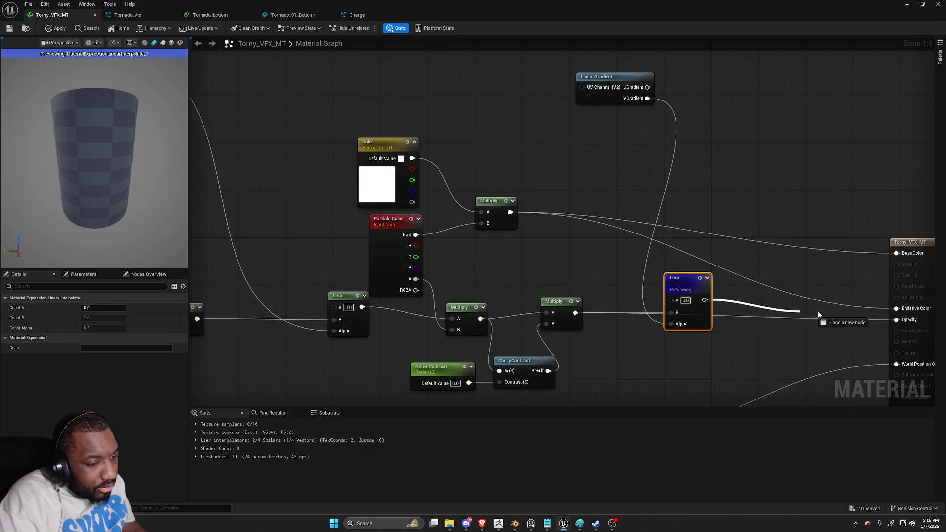
{"action": "left_click_drag", "start_coordinate": [887, 323], "coordinate": [902, 324]}
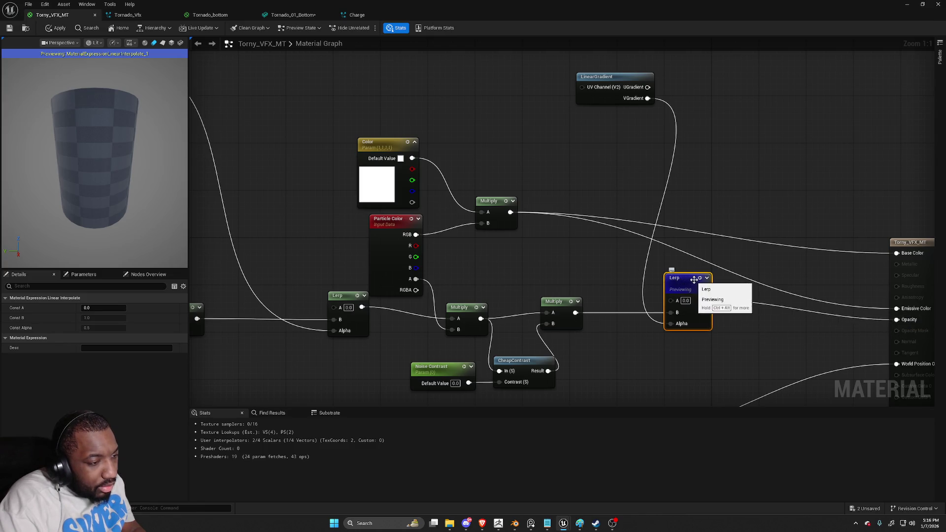
{"action": "key", "text": "space"}
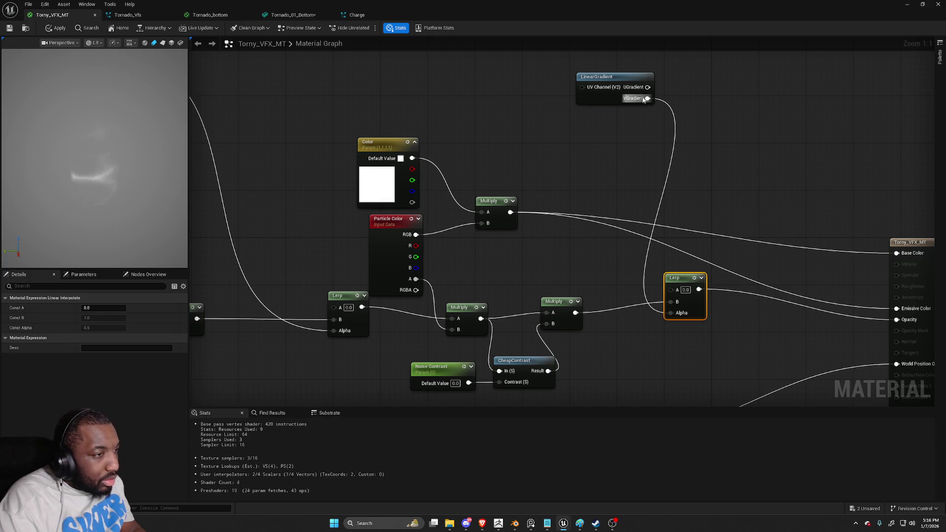
{"action": "key", "text": "space"}
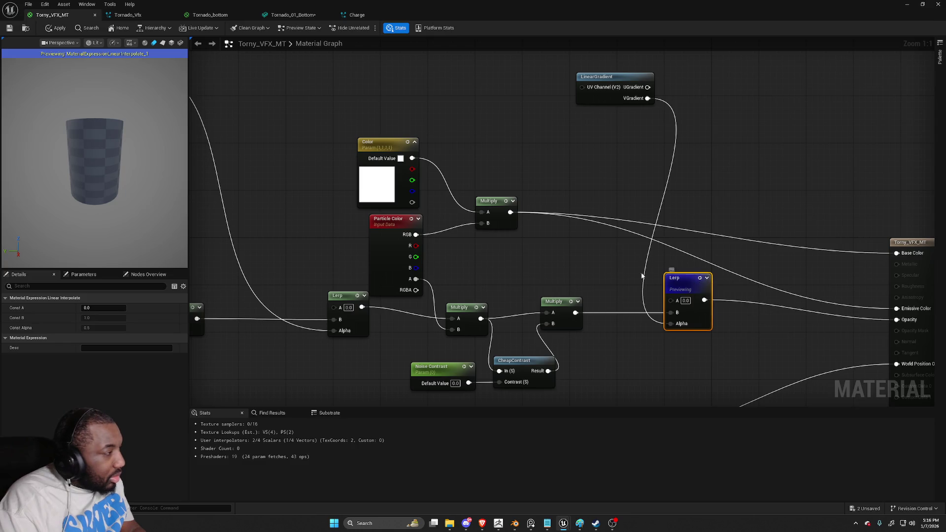
Apply and save the material, then shrink the editor and focus the viewport on the tornado
{"action": "left_click", "coordinate": [162, 43]}
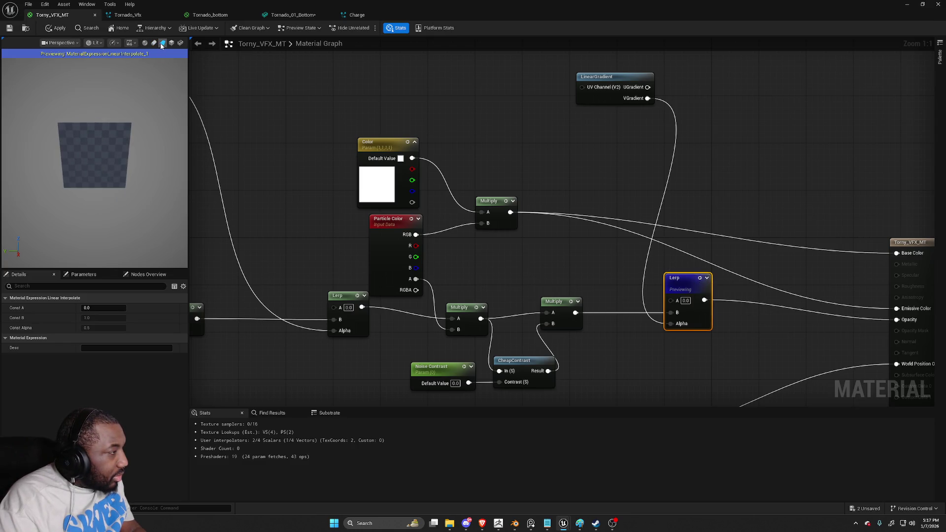
{"action": "left_click", "coordinate": [10, 29]}
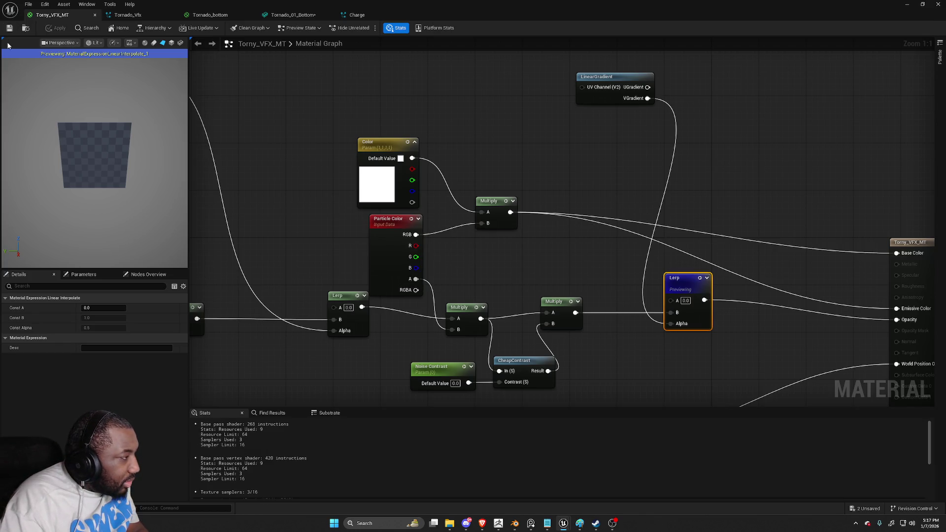
{"action": "key", "text": "space"}
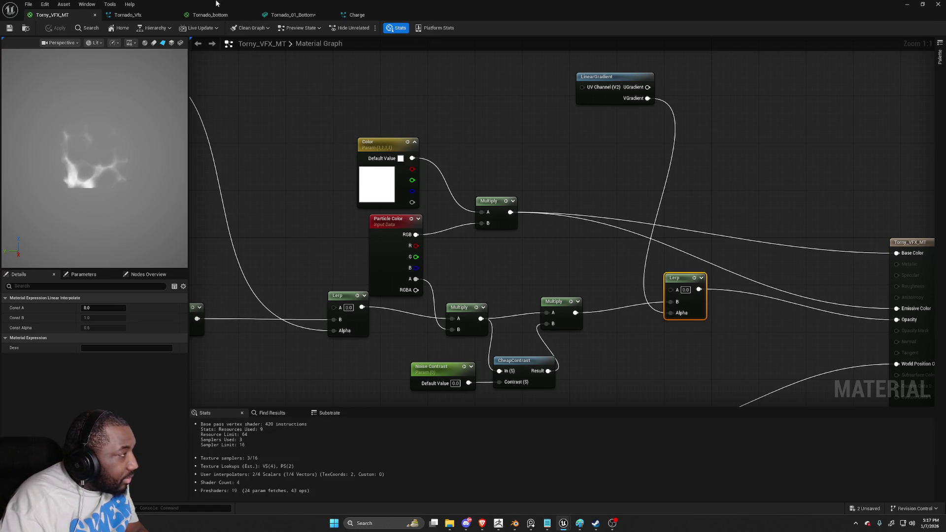
{"action": "mouse_move", "coordinate": [156, 4]}
{"action": "left_mouse_down"}
{"action": "mouse_move", "coordinate": [173, 252]}
{"action": "mouse_move", "coordinate": [185, 291]}
{"action": "left_mouse_up"}
{"action": "key", "text": "f"}
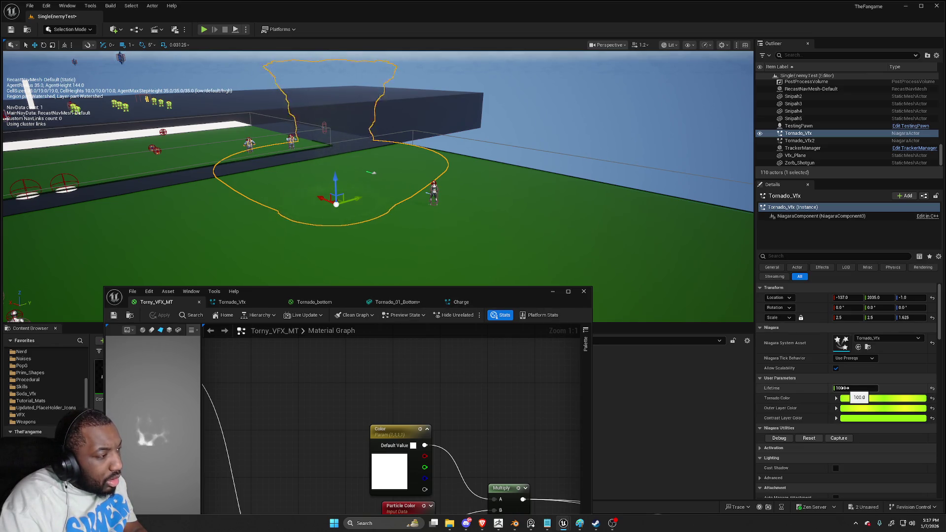
{"action": "left_click", "coordinate": [456, 301]}
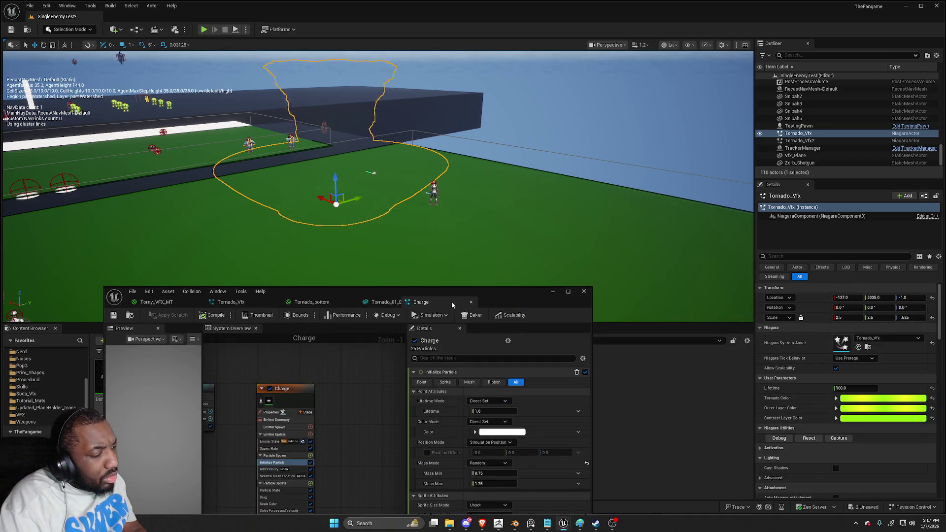
{"action": "left_click_drag", "start_coordinate": [521, 299], "coordinate": [539, 233]}
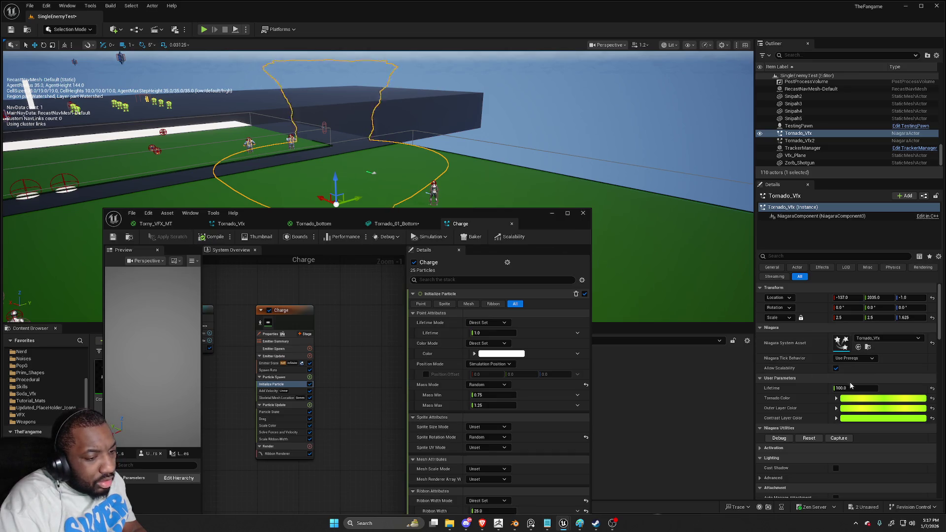
{"action": "left_click", "coordinate": [809, 438]}
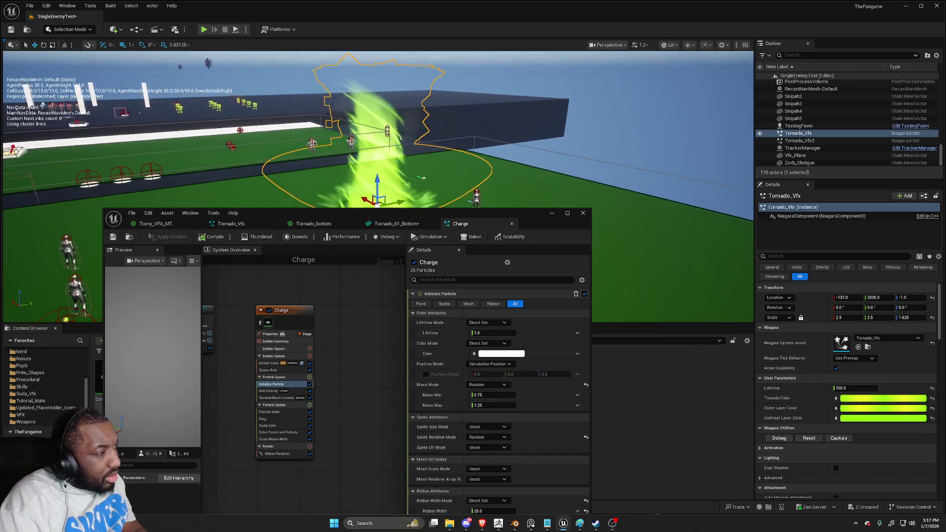
{"action": "left_click", "coordinate": [547, 214]}
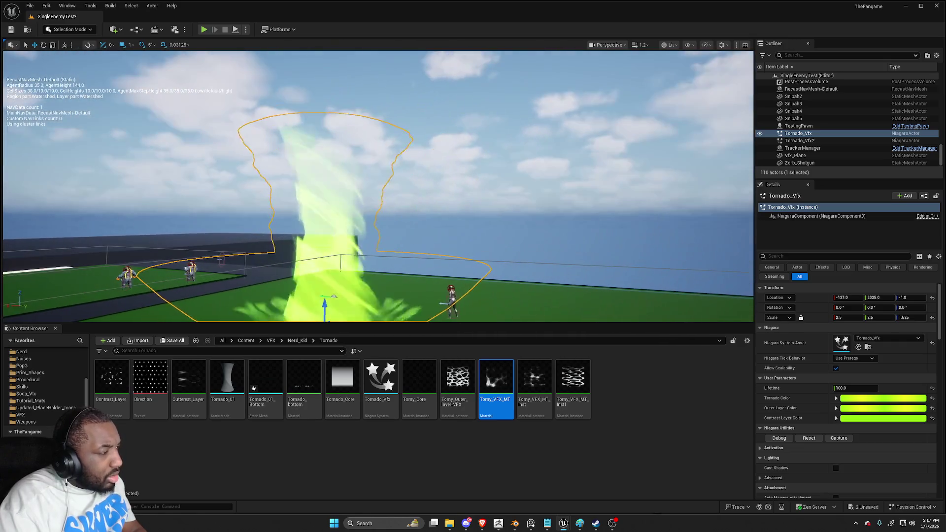
{"action": "key", "text": "alt+Tab"}
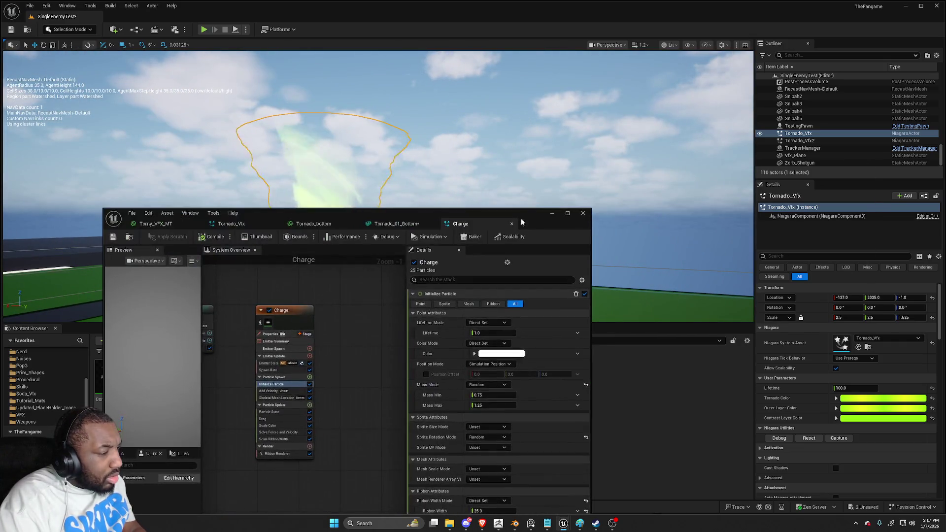
{"action": "mouse_move", "coordinate": [516, 214]}
{"action": "left_mouse_down"}
{"action": "mouse_move", "coordinate": [581, 20]}
{"action": "mouse_move", "coordinate": [594, 130]}
{"action": "left_mouse_up"}
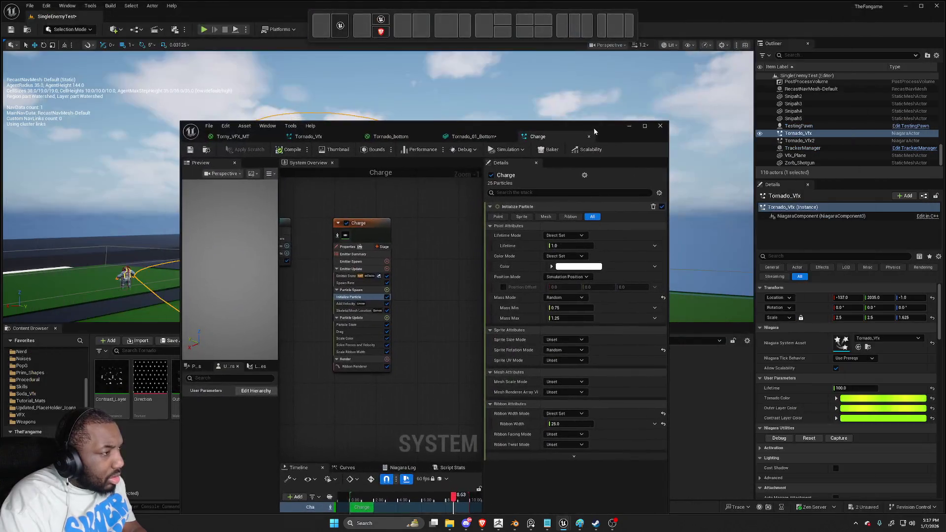
{"action": "left_click", "coordinate": [487, 137]}
{"action": "left_click", "coordinate": [307, 136]}
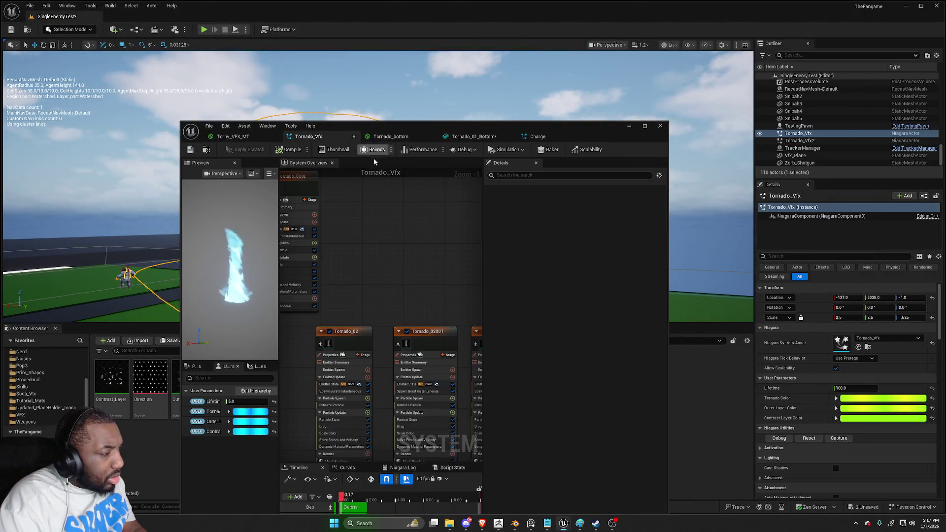
{"action": "left_click", "coordinate": [252, 138]}
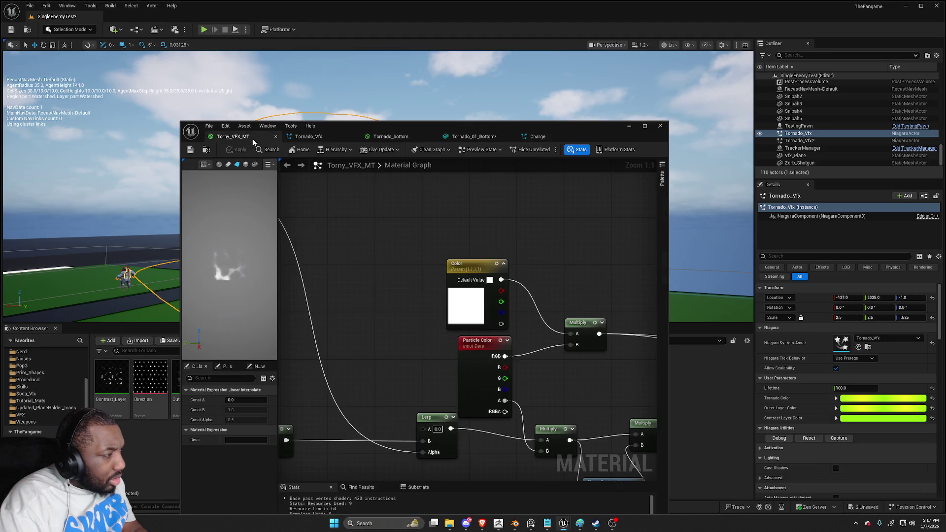
Feed a OneMinus-inverted VGradient into the Lerp Alpha, keeping Multiply on input B, and save
{"action": "left_click_drag", "start_coordinate": [401, 209], "coordinate": [351, 176]}
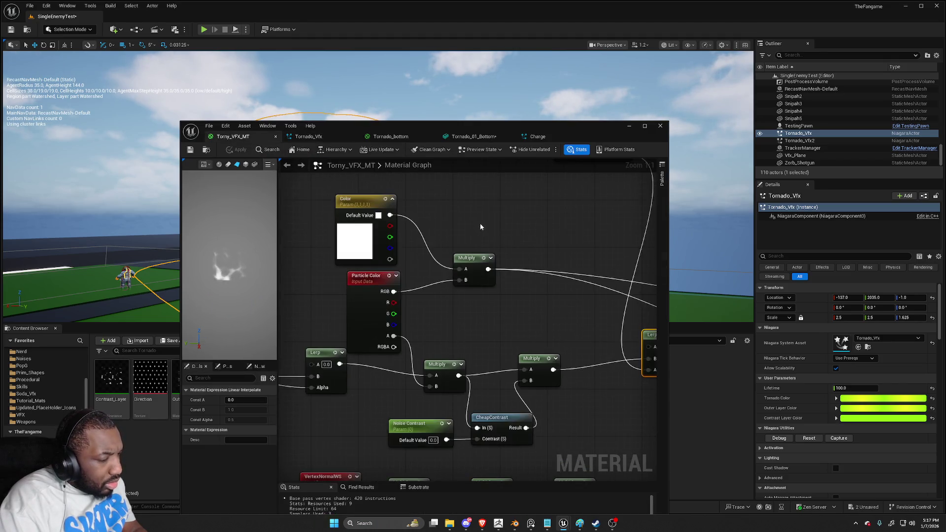
{"action": "scroll", "coordinate": [480, 226], "scroll_direction": "down", "scroll_amount": 1}
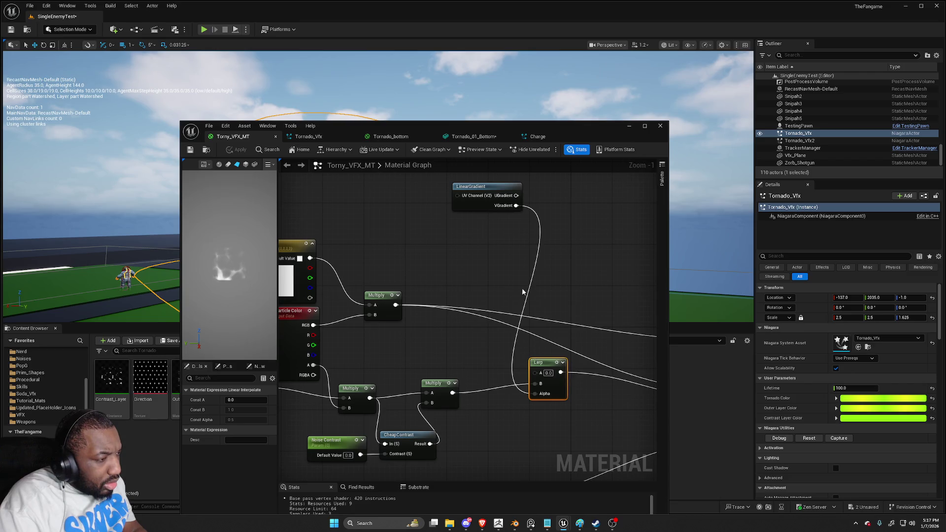
{"action": "left_click_drag", "start_coordinate": [535, 383], "coordinate": [535, 373]}
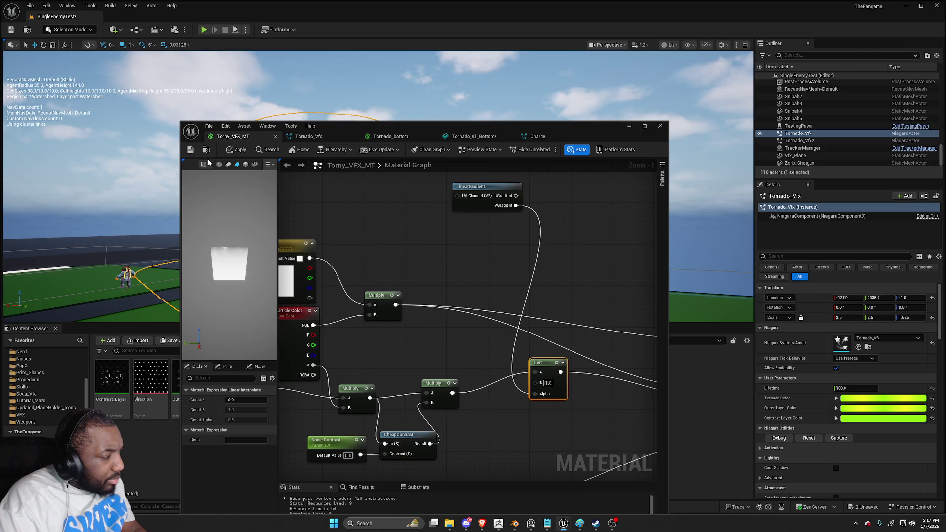
{"action": "left_click_drag", "start_coordinate": [538, 373], "coordinate": [535, 383]}
{"action": "left_click_drag", "start_coordinate": [516, 206], "coordinate": [535, 226]}
{"action": "type", "text": "one"}
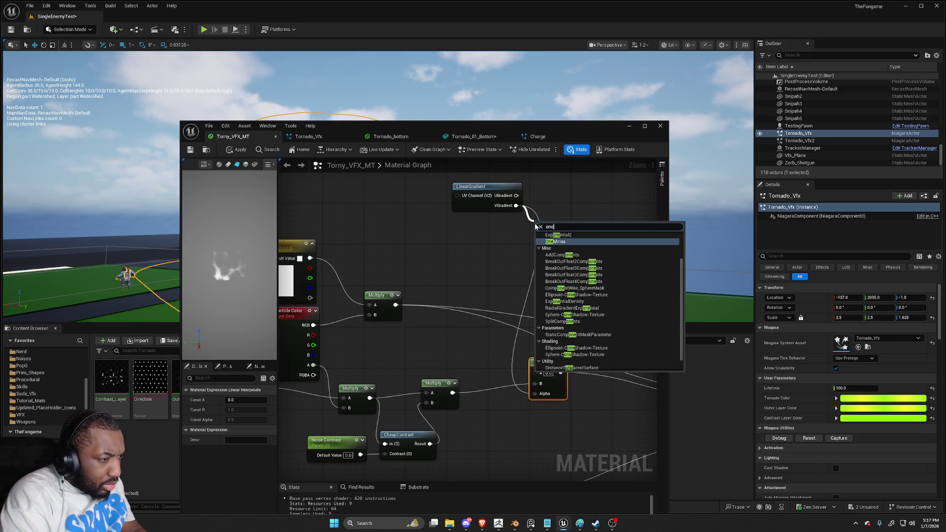
{"action": "key", "text": "Return"}
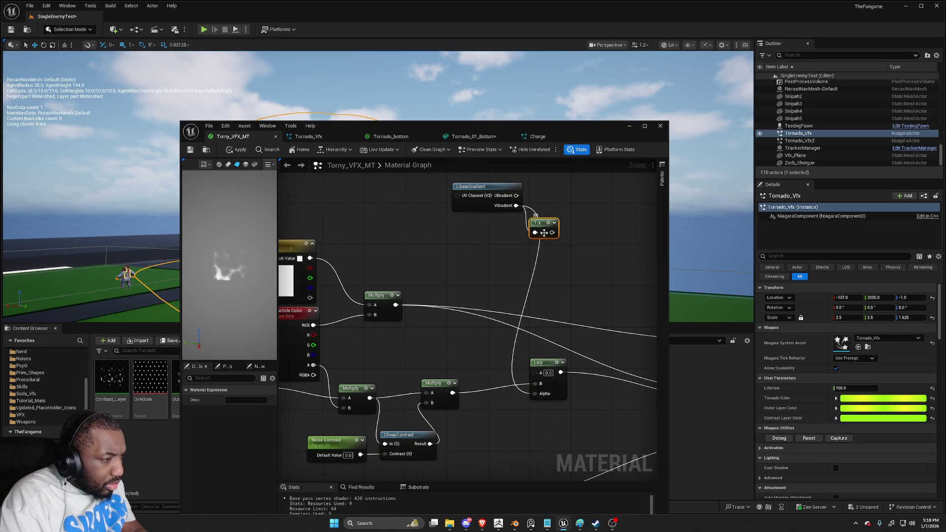
{"action": "left_click_drag", "start_coordinate": [551, 237], "coordinate": [533, 395]}
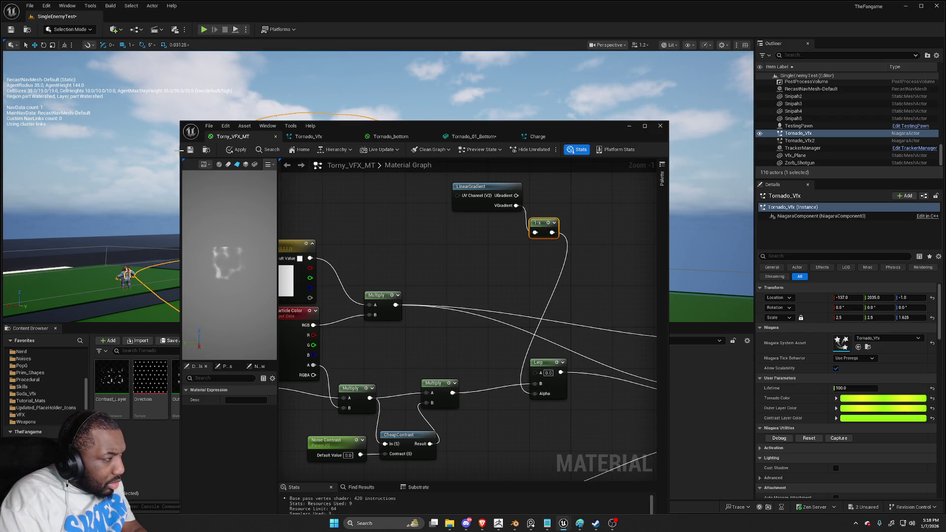
{"action": "left_click", "coordinate": [191, 150]}
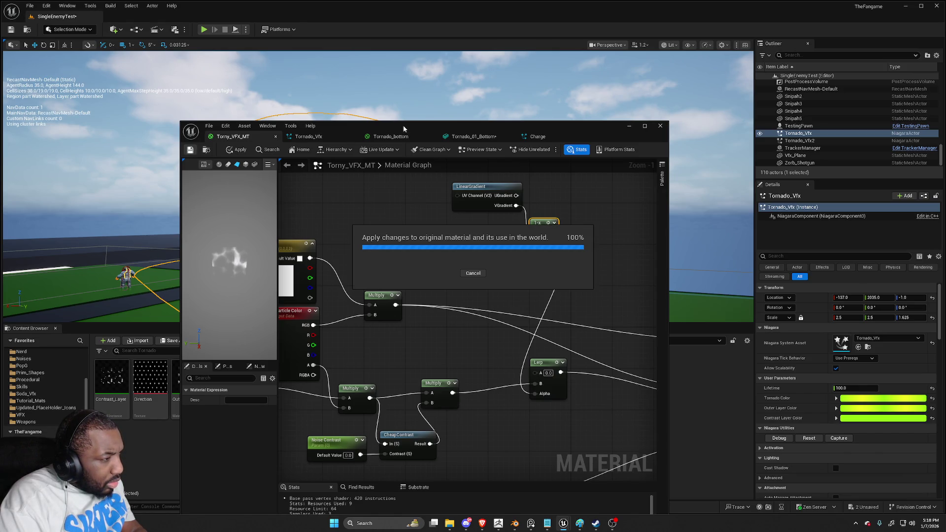
Check the tornado, delete the LinearGradient and OneMinus nodes, and restart the effect
{"action": "left_click_drag", "start_coordinate": [404, 129], "coordinate": [378, 340]}
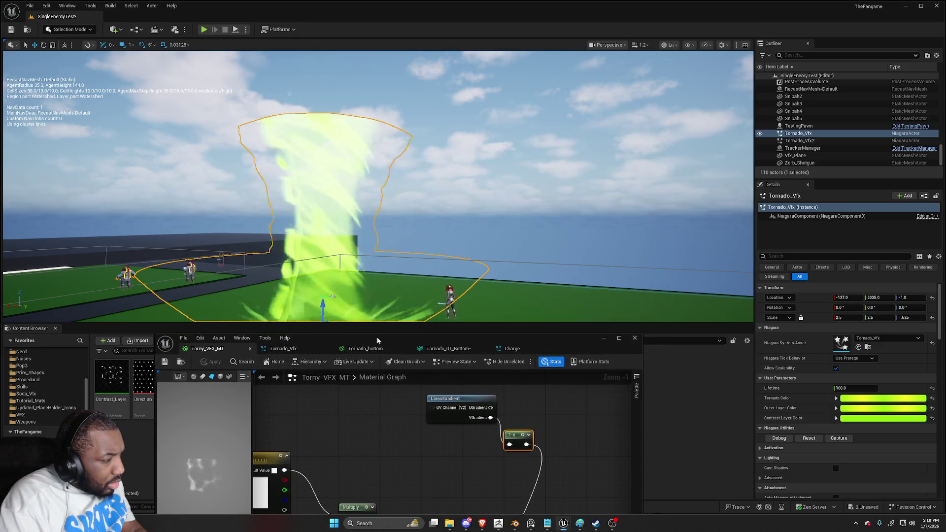
{"action": "key", "text": "f"}
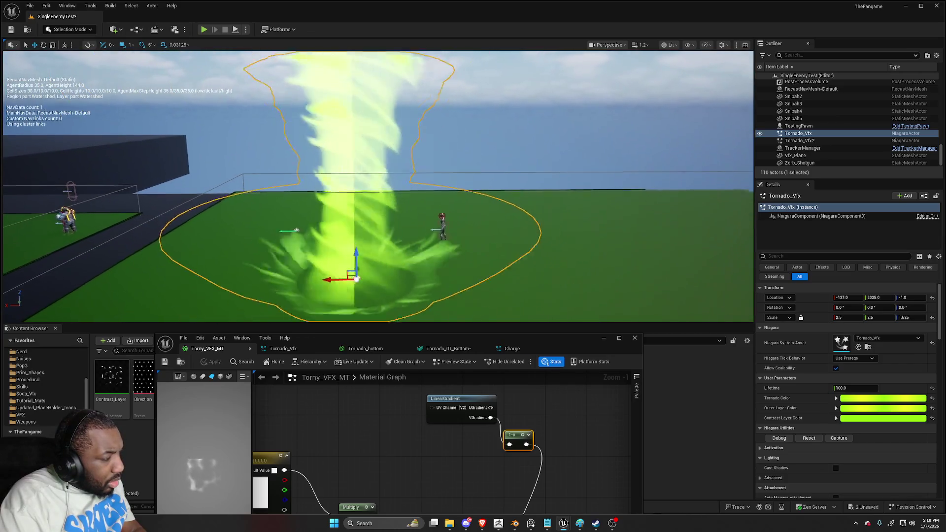
{"action": "left_click_drag", "start_coordinate": [548, 336], "coordinate": [515, 125]}
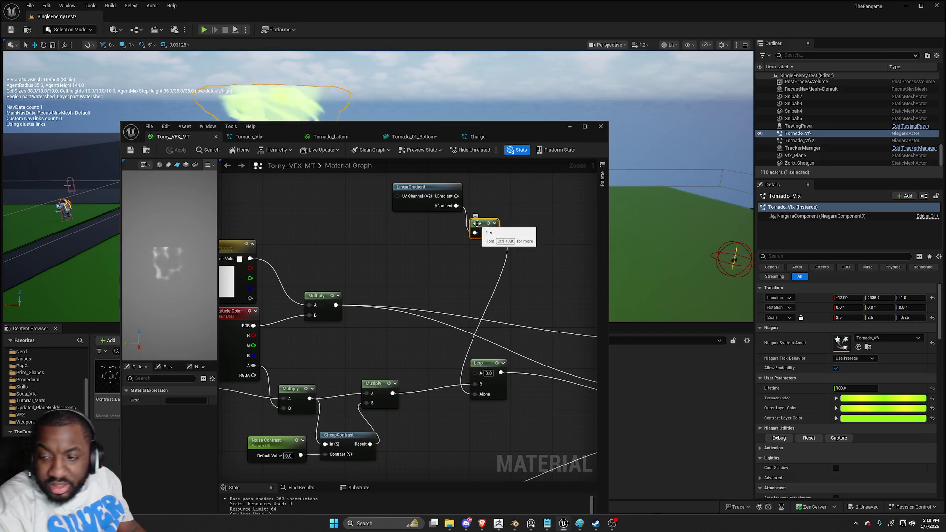
{"action": "mouse_move", "coordinate": [521, 267]}
{"action": "left_mouse_down"}
{"action": "mouse_move", "coordinate": [391, 182]}
{"action": "mouse_move", "coordinate": [408, 222]}
{"action": "mouse_move", "coordinate": [492, 130]}
{"action": "left_mouse_up"}
{"action": "key", "text": "Delete"}
{"action": "mouse_move", "coordinate": [447, 306]}
{"action": "left_mouse_down"}
{"action": "mouse_move", "coordinate": [361, 299]}
{"action": "mouse_move", "coordinate": [590, 359]}
{"action": "mouse_move", "coordinate": [492, 322]}
{"action": "mouse_move", "coordinate": [468, 323]}
{"action": "left_mouse_up"}
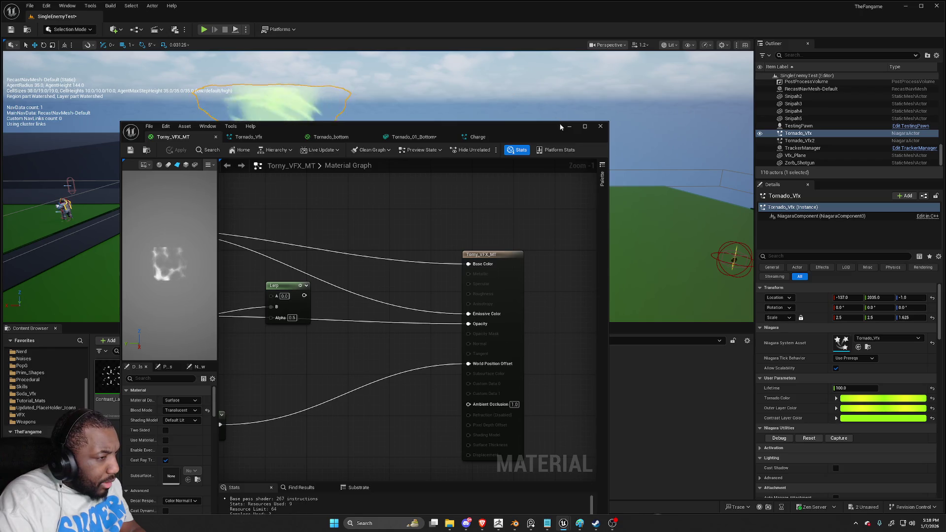
{"action": "left_click_drag", "start_coordinate": [536, 129], "coordinate": [557, 256]}
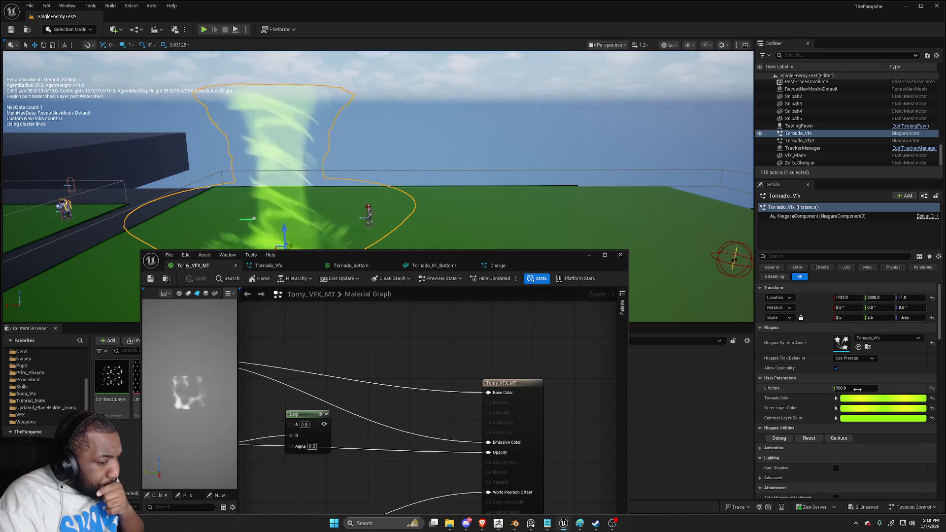
{"action": "left_click", "coordinate": [808, 438]}
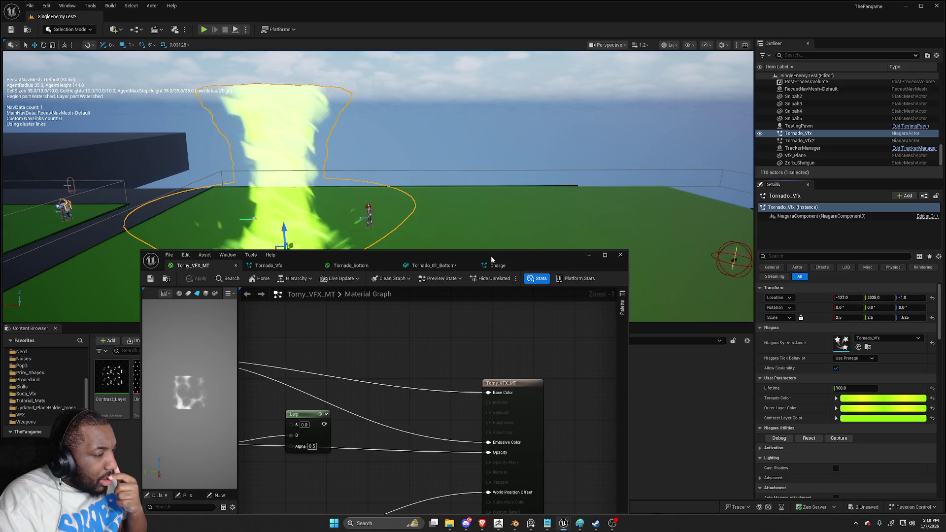
{"action": "double_click", "coordinate": [491, 260]}
{"action": "right_click", "coordinate": [470, 117]}
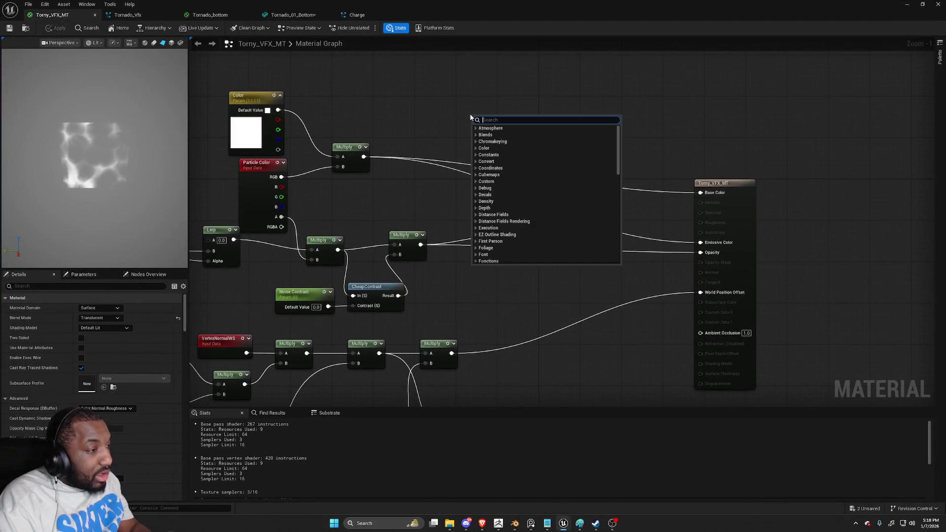
Add a Mask node and wire a Constant into its input
{"action": "type", "text": "mask"}
{"action": "key", "text": "Return"}
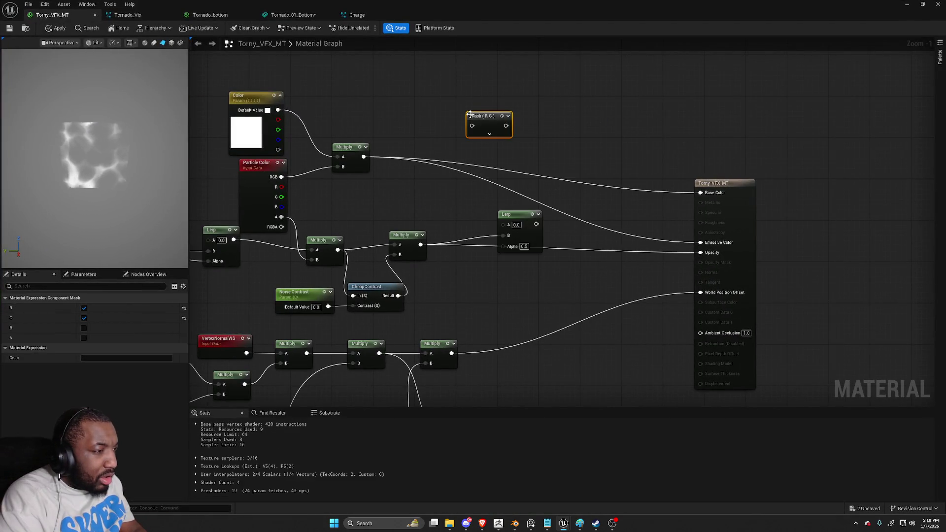
{"action": "key", "text": "space"}
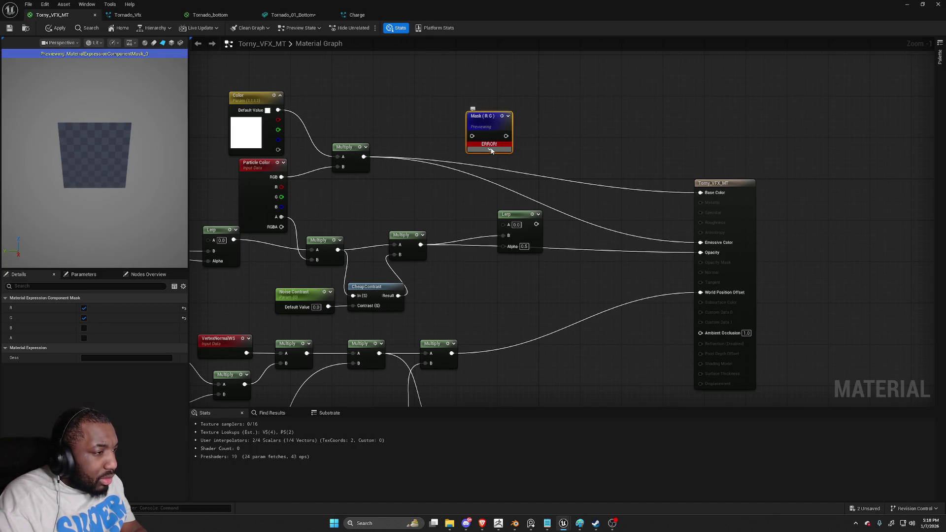
{"action": "left_click", "coordinate": [491, 150]}
{"action": "mouse_move", "coordinate": [491, 150]}
{"action": "left_mouse_down"}
{"action": "mouse_move", "coordinate": [529, 110]}
{"action": "mouse_move", "coordinate": [524, 117]}
{"action": "left_mouse_up"}
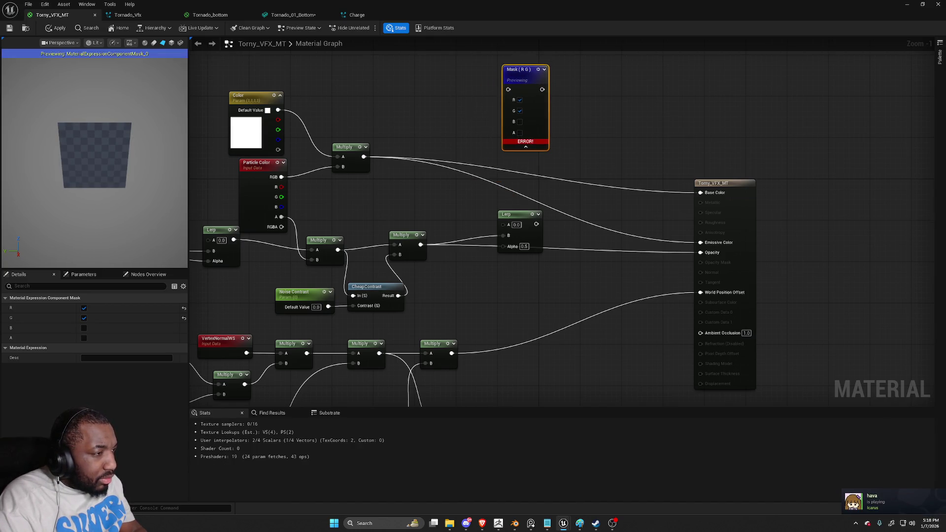
{"action": "left_click_drag", "start_coordinate": [450, 89], "coordinate": [463, 135]}
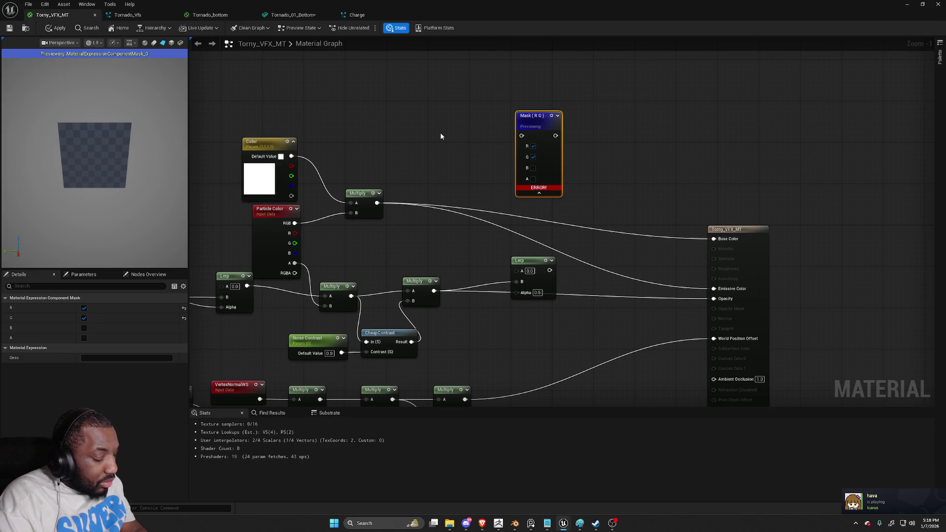
{"action": "left_click", "coordinate": [424, 128]}
{"action": "left_click_drag", "start_coordinate": [462, 140], "coordinate": [521, 136]}
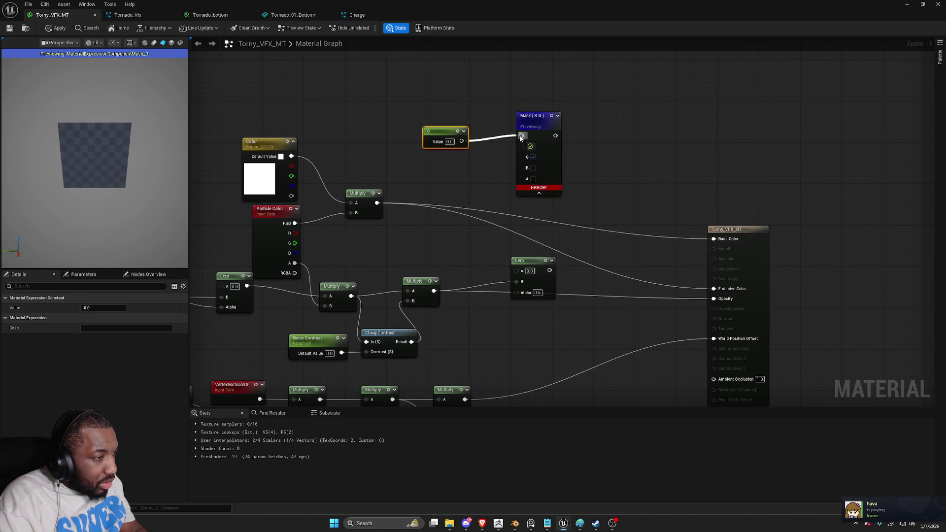
{"action": "left_click", "coordinate": [508, 161]}
Toggle the Mask's R, G and B channels and set the Constant to 1
{"action": "left_click", "coordinate": [533, 157]}
{"action": "left_click", "coordinate": [533, 146]}
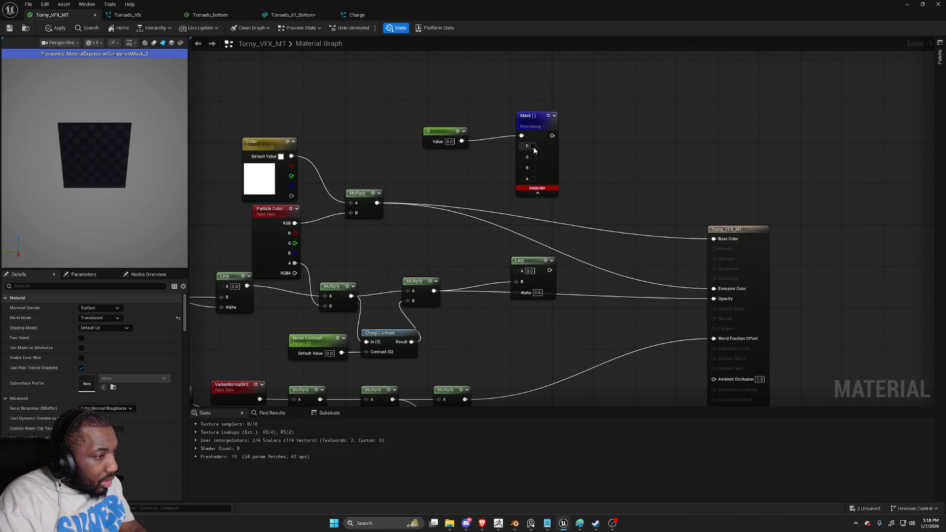
{"action": "left_click", "coordinate": [533, 168]}
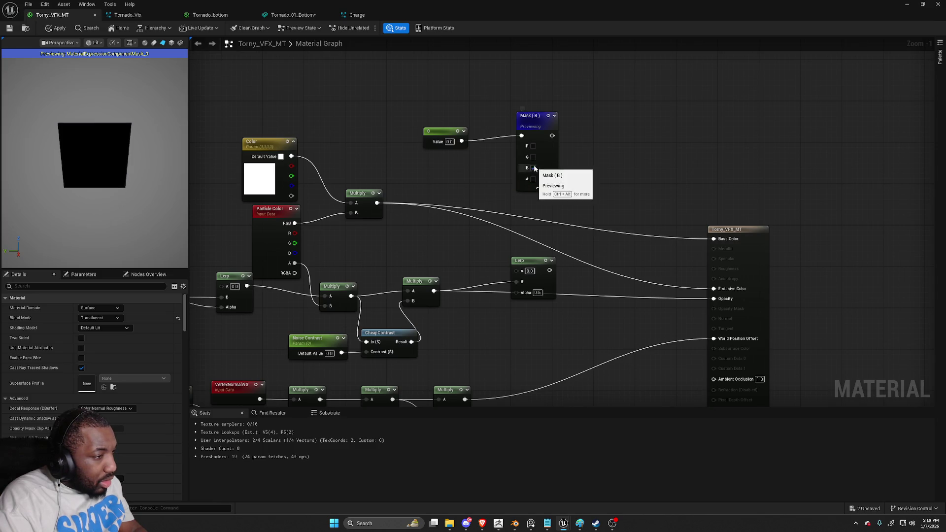
{"action": "key", "text": "Return"}
{"action": "left_click", "coordinate": [532, 168]}
{"action": "left_click", "coordinate": [533, 146]}
{"action": "left_click", "coordinate": [533, 146]}
{"action": "left_click", "coordinate": [533, 147]}
Delete the Constant and Mask nodes, save the material, and move the shrunken editor down
{"action": "left_click_drag", "start_coordinate": [432, 85], "coordinate": [542, 172]}
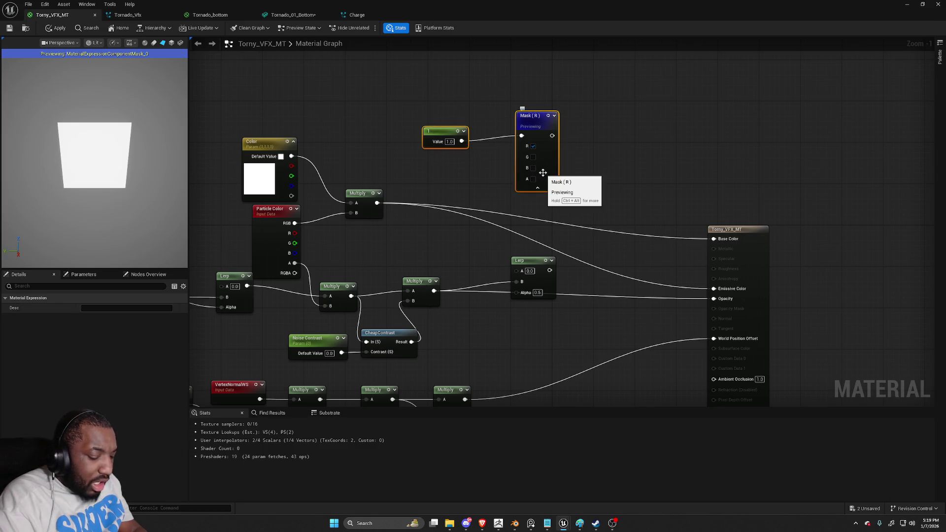
{"action": "key", "text": "Delete"}
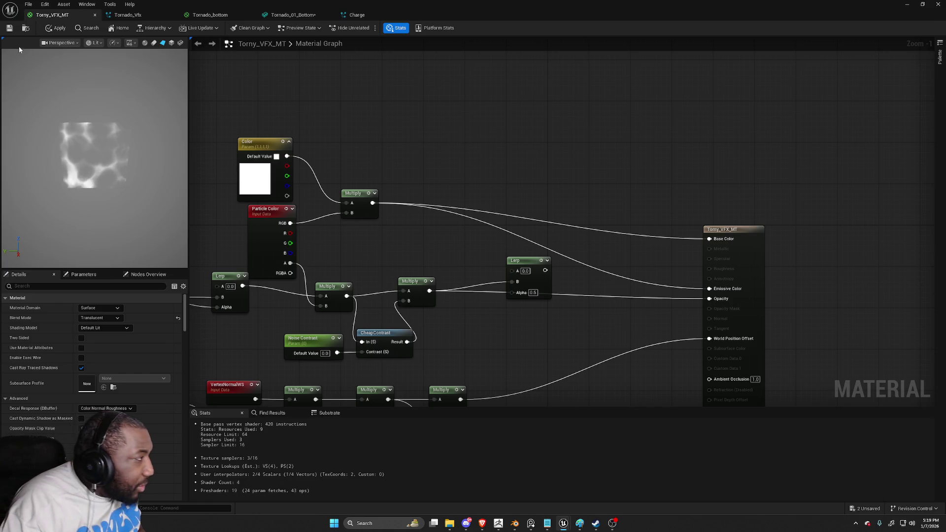
{"action": "left_click", "coordinate": [9, 29]}
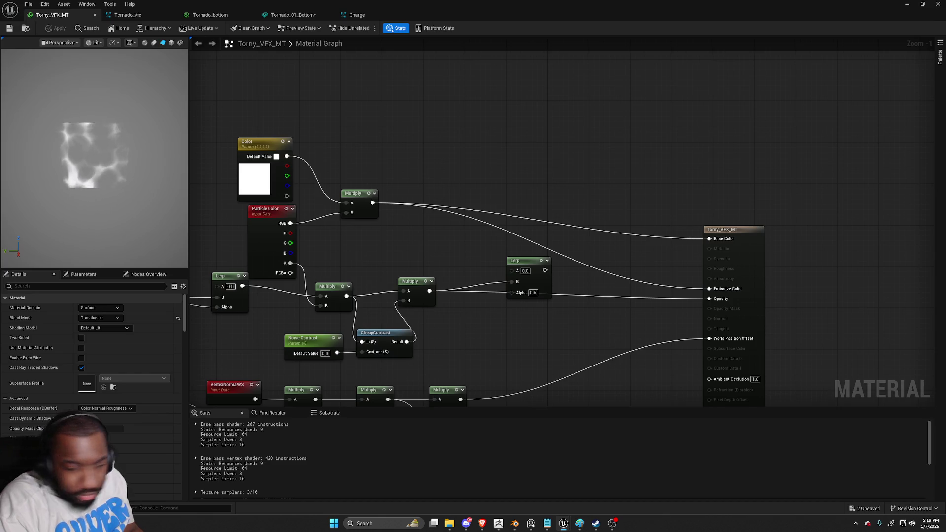
{"action": "double_click", "coordinate": [570, 11]}
{"action": "left_click_drag", "start_coordinate": [570, 11], "coordinate": [534, 237]}
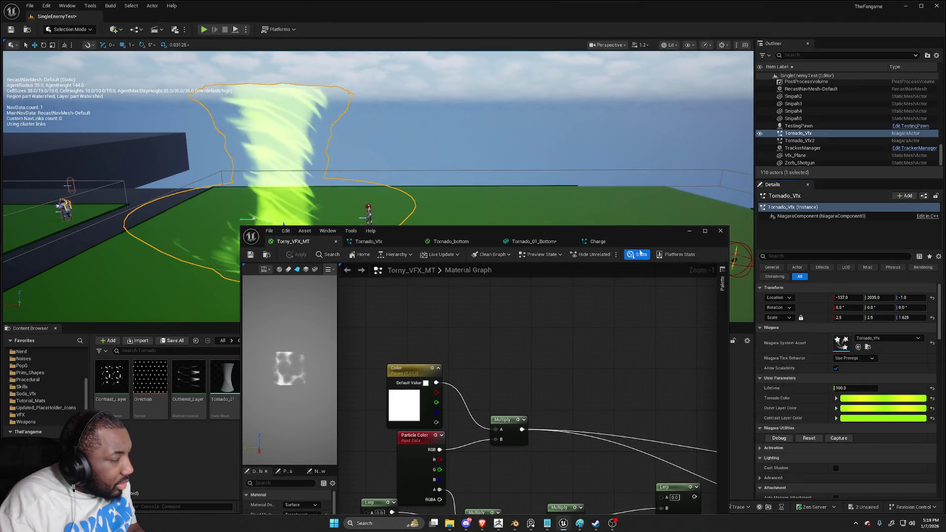
Set the tornado's Lifetime user parameter to 5.0 in the Details panel
{"action": "left_click", "coordinate": [689, 231]}
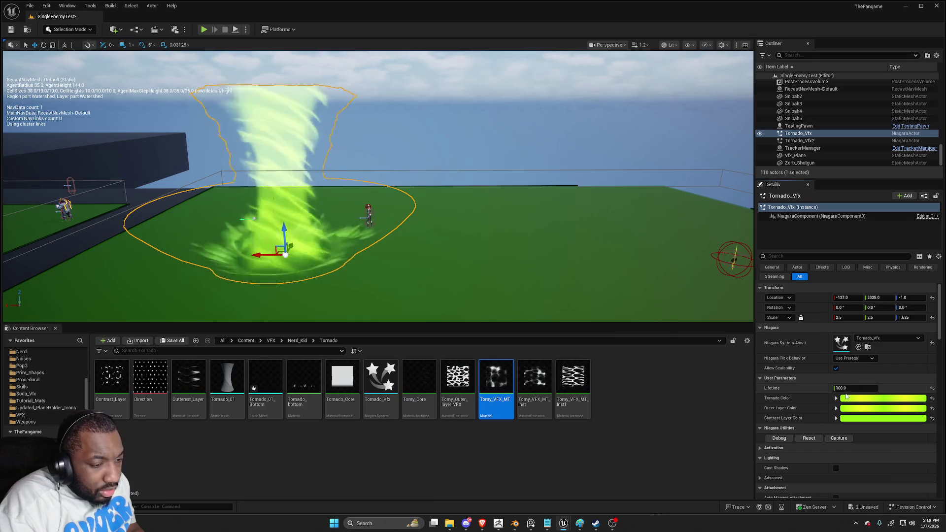
{"action": "type", "text": "5.0"}
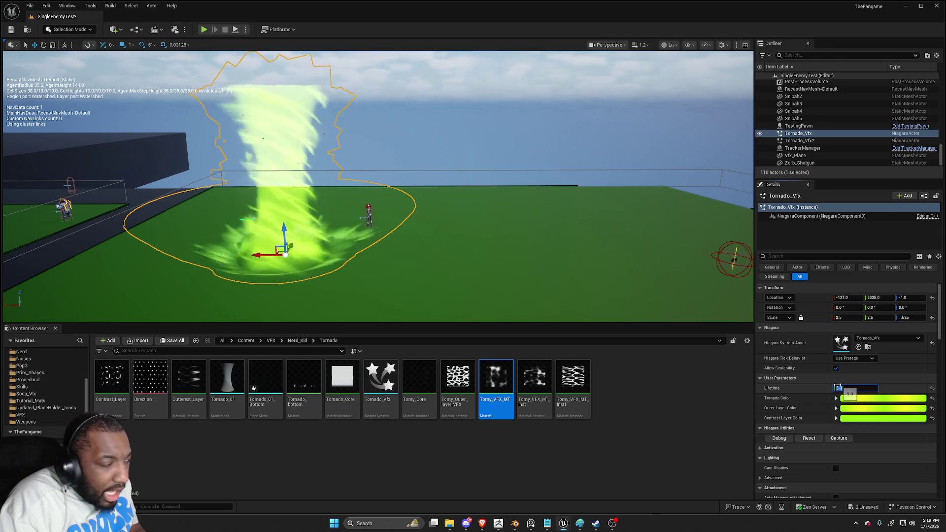
{"action": "left_click", "coordinate": [576, 260]}
{"action": "mouse_move", "coordinate": [580, 257]}
{"action": "left_mouse_down"}
{"action": "mouse_move", "coordinate": [537, 231]}
{"action": "mouse_move", "coordinate": [561, 268]}
{"action": "mouse_move", "coordinate": [569, 259]}
{"action": "left_mouse_up"}
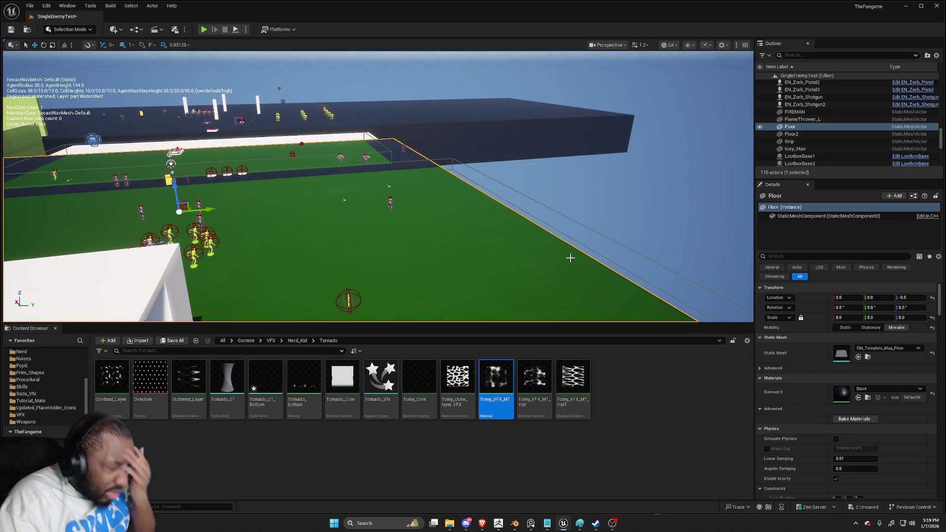